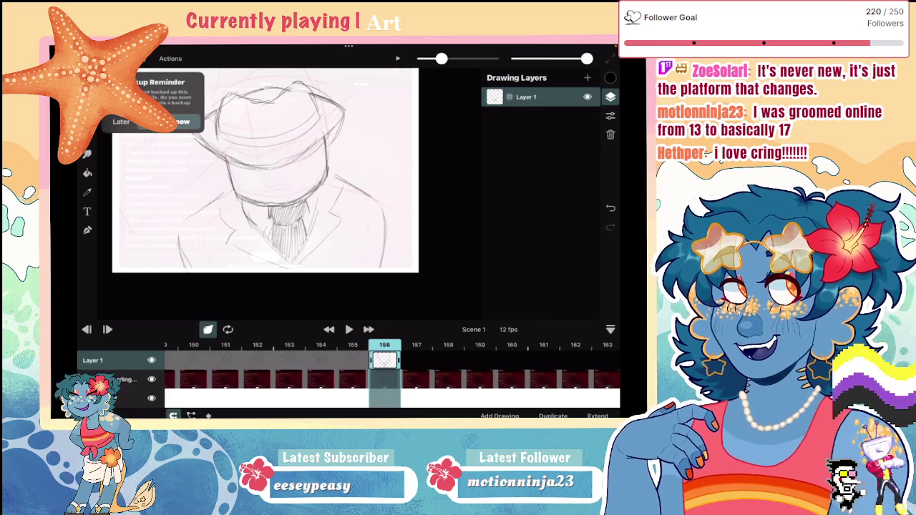
# Back up the project, then hatch pencil shading under the fedora's brim, left and right
pyautogui.click(181, 122)
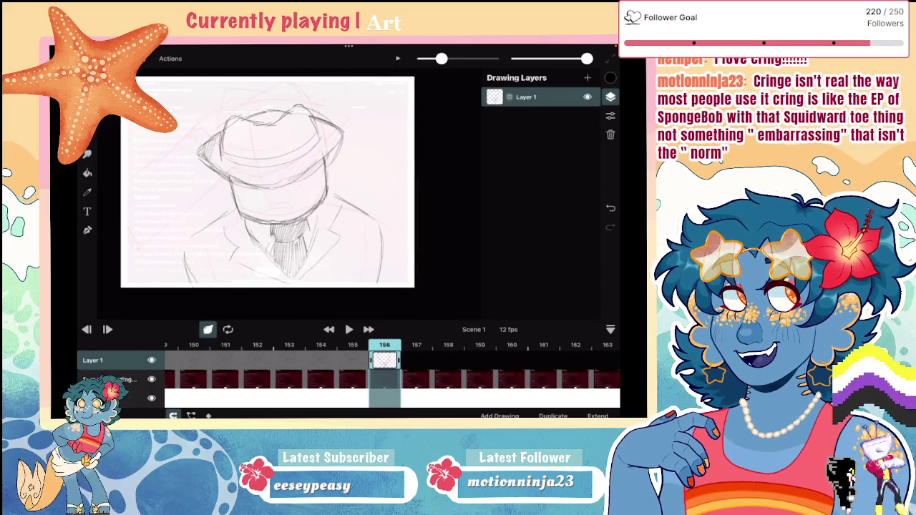
pyautogui.moveTo(246, 167)
pyautogui.mouseDown()
pyautogui.moveTo(239, 184)
pyautogui.moveTo(262, 189)
pyautogui.mouseUp()
pyautogui.moveTo(272, 169); pyautogui.dragTo(270, 184)
pyautogui.moveTo(281, 168)
pyautogui.mouseDown()
pyautogui.moveTo(274, 188)
pyautogui.moveTo(306, 167)
pyautogui.mouseUp()
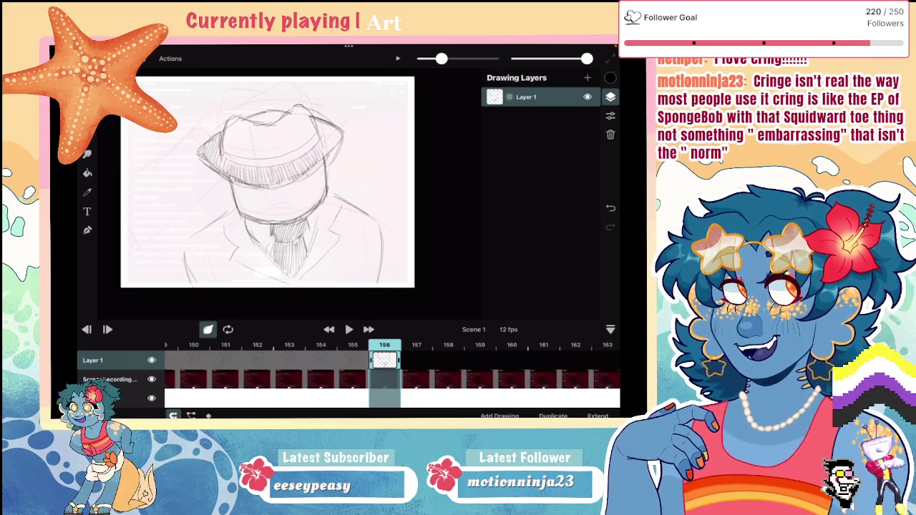
pyautogui.moveTo(325, 123); pyautogui.dragTo(325, 148)
pyautogui.moveTo(335, 125); pyautogui.dragTo(328, 147)
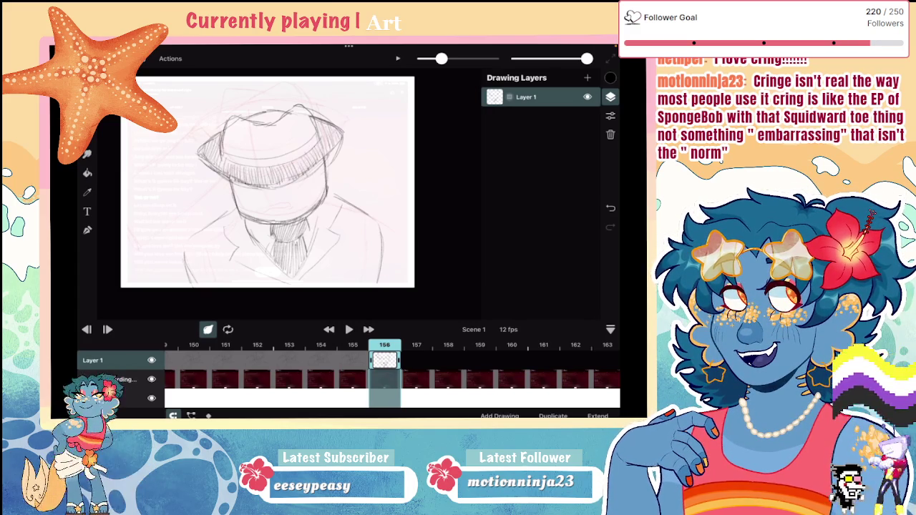
# Hatch the fedora crown's left, middle, right and top with vertical pencil strokes
pyautogui.moveTo(227, 130)
pyautogui.mouseDown()
pyautogui.moveTo(224, 149)
pyautogui.moveTo(242, 146)
pyautogui.moveTo(247, 157)
pyautogui.mouseUp()
pyautogui.moveTo(259, 126); pyautogui.dragTo(251, 157)
pyautogui.moveTo(263, 128)
pyautogui.mouseDown()
pyautogui.moveTo(256, 157)
pyautogui.moveTo(271, 157)
pyautogui.mouseUp()
pyautogui.moveTo(288, 117); pyautogui.dragTo(286, 150)
pyautogui.moveTo(293, 114)
pyautogui.mouseDown()
pyautogui.moveTo(289, 146)
pyautogui.moveTo(299, 146)
pyautogui.moveTo(305, 123)
pyautogui.moveTo(312, 132)
pyautogui.mouseUp()
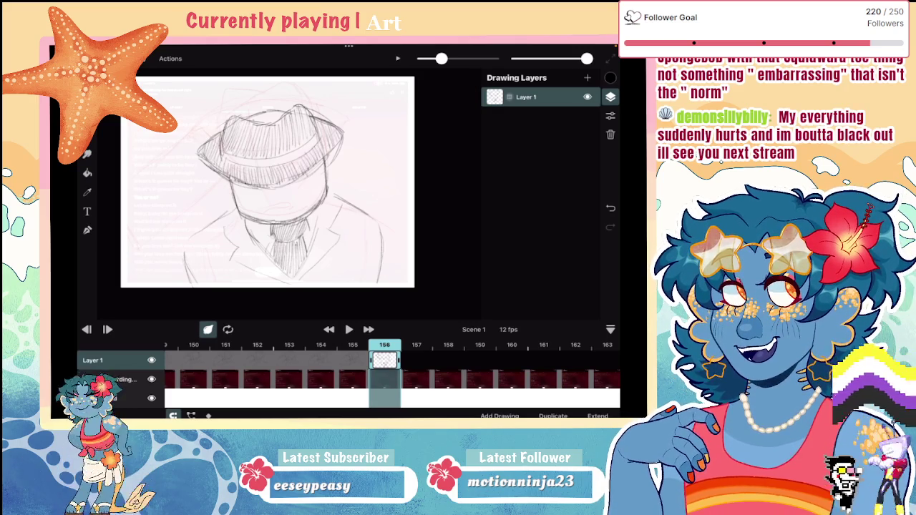
pyautogui.moveTo(258, 113); pyautogui.dragTo(252, 123)
pyautogui.moveTo(262, 113)
pyautogui.mouseDown()
pyautogui.moveTo(259, 125)
pyautogui.moveTo(281, 117)
pyautogui.mouseUp()
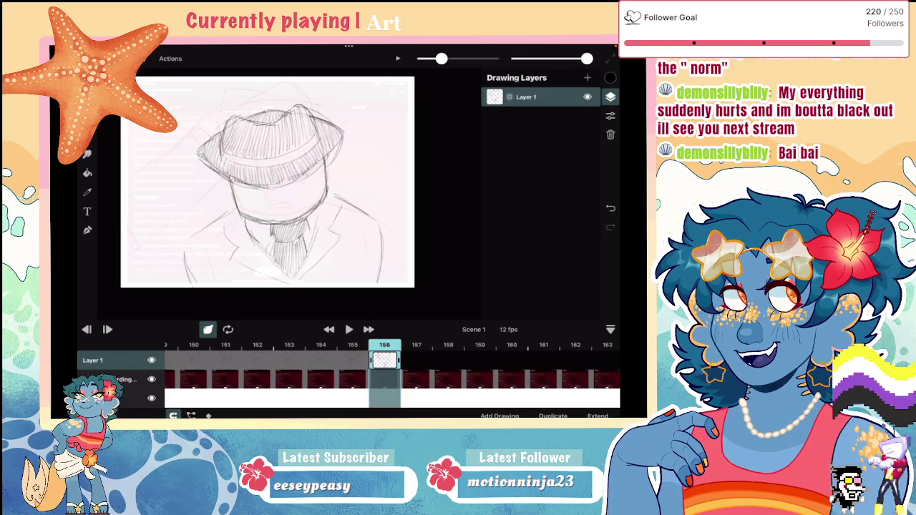
# Add a short pencil stroke at the lower-left of the suit on frame 156
pyautogui.moveTo(184, 250); pyautogui.dragTo(169, 279)
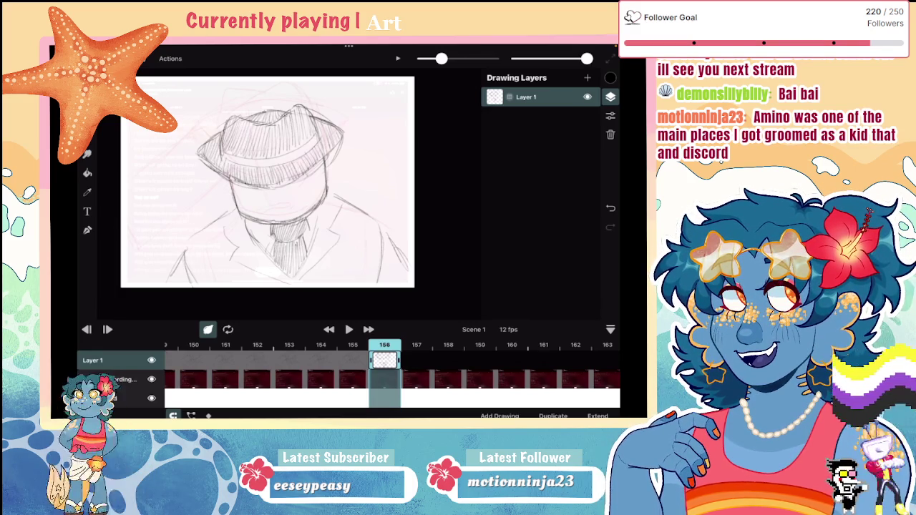
pyautogui.hscroll(4, 392, 365)
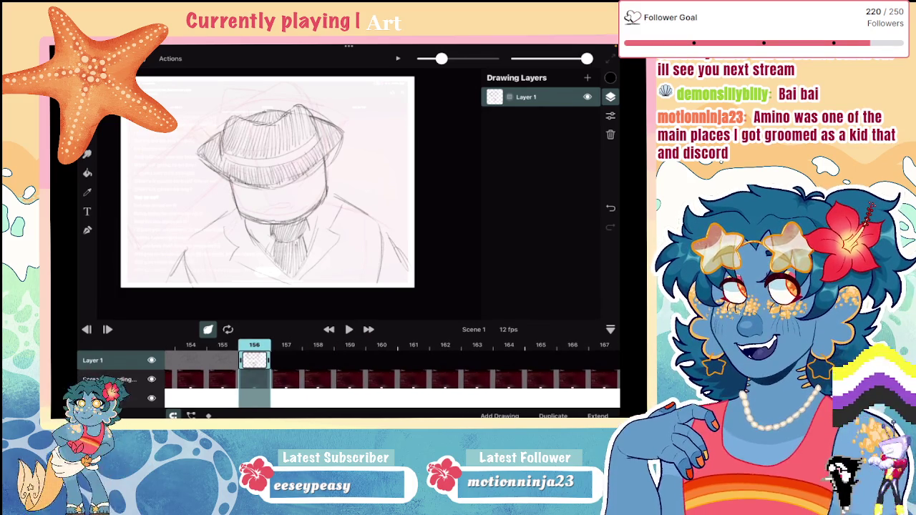
# Zoom into the face and draw a wide gritted-teeth grin below the hat brim
pyautogui.scroll(5, 267, 182)
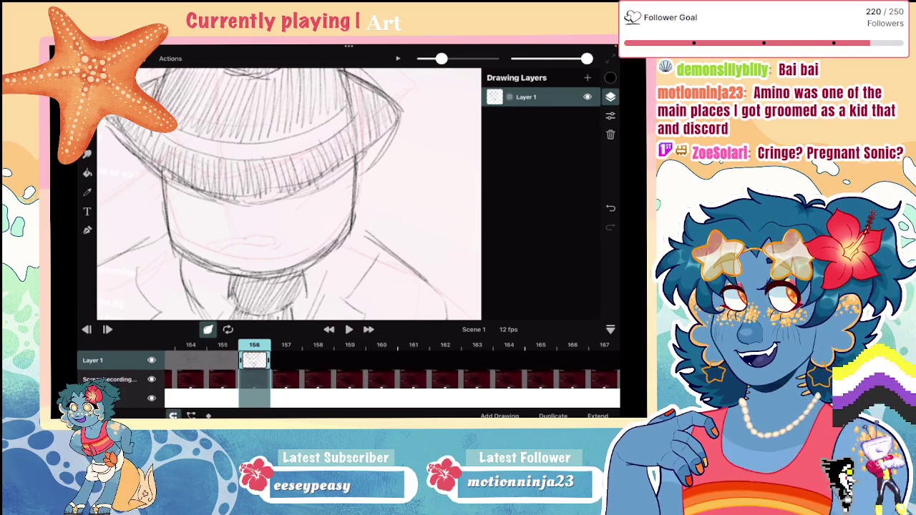
pyautogui.moveTo(304, 243)
pyautogui.mouseDown()
pyautogui.moveTo(248, 256)
pyautogui.moveTo(302, 251)
pyautogui.mouseUp()
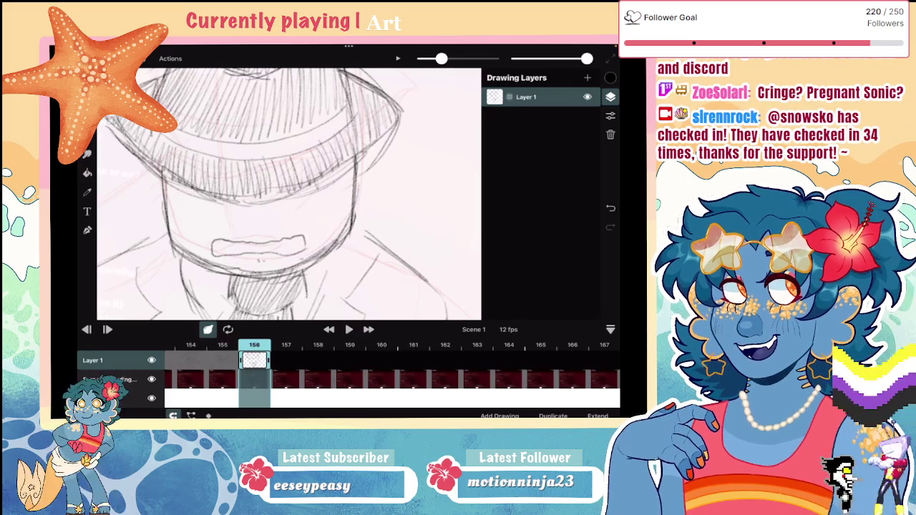
pyautogui.scroll(-3, 289, 195)
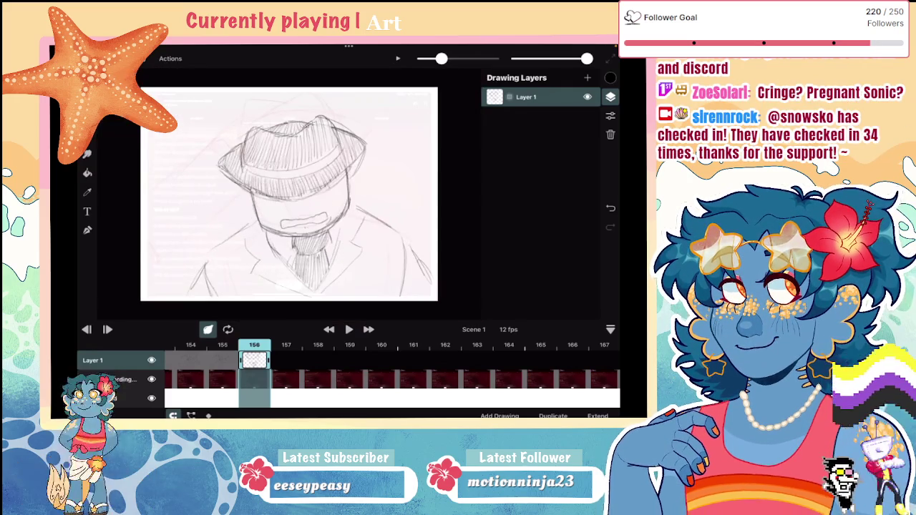
# Undo a stray stroke on the cheek and add a faint stroke on the face
pyautogui.scroll(1, 289, 189)
pyautogui.scroll(-1, 292, 189)
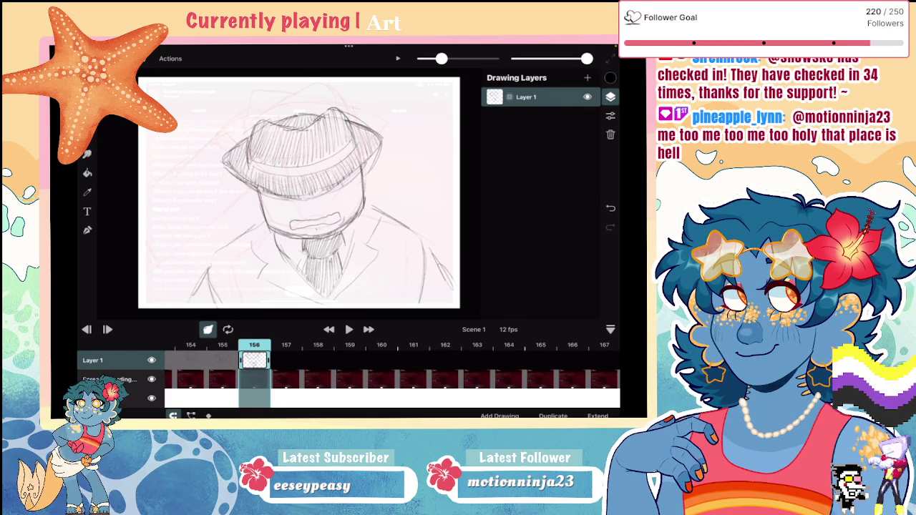
pyautogui.moveTo(244, 166); pyautogui.dragTo(257, 219)
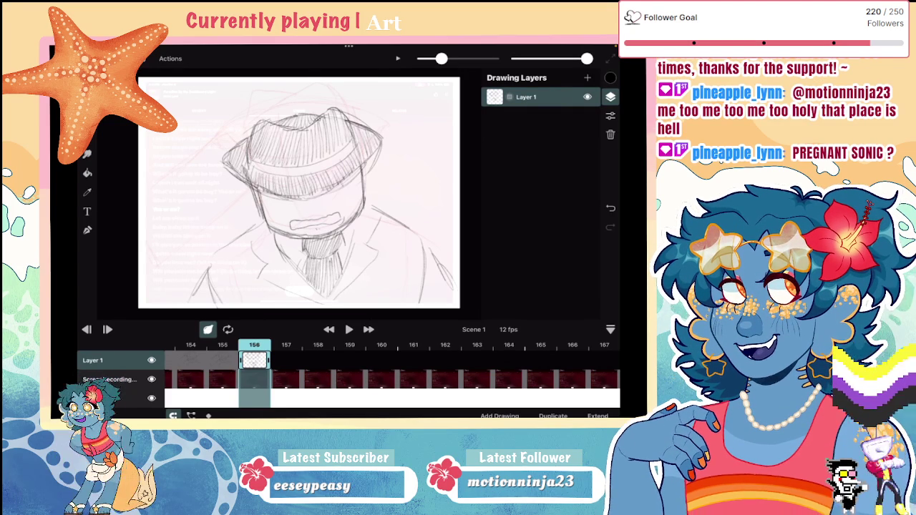
pyautogui.hotkey('ctrl', 'z')
pyautogui.hotkey('ctrl', 'z')
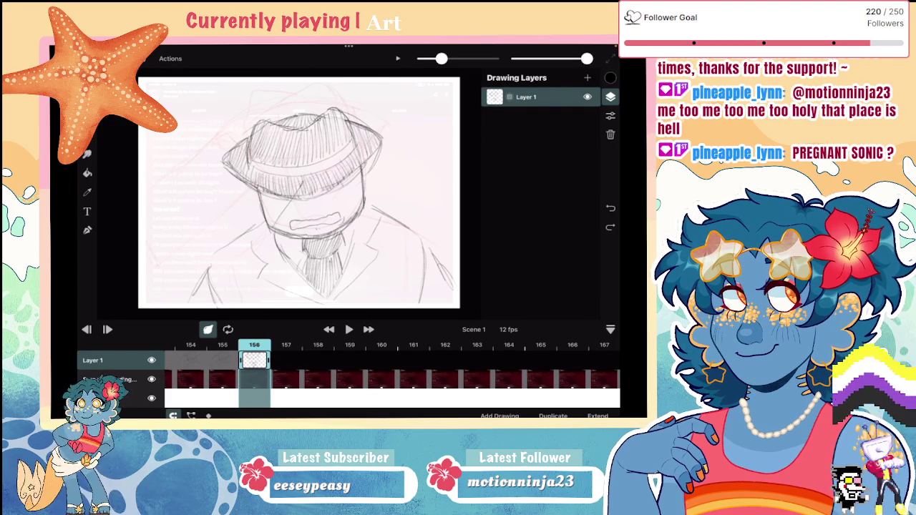
pyautogui.moveTo(295, 189); pyautogui.dragTo(269, 232)
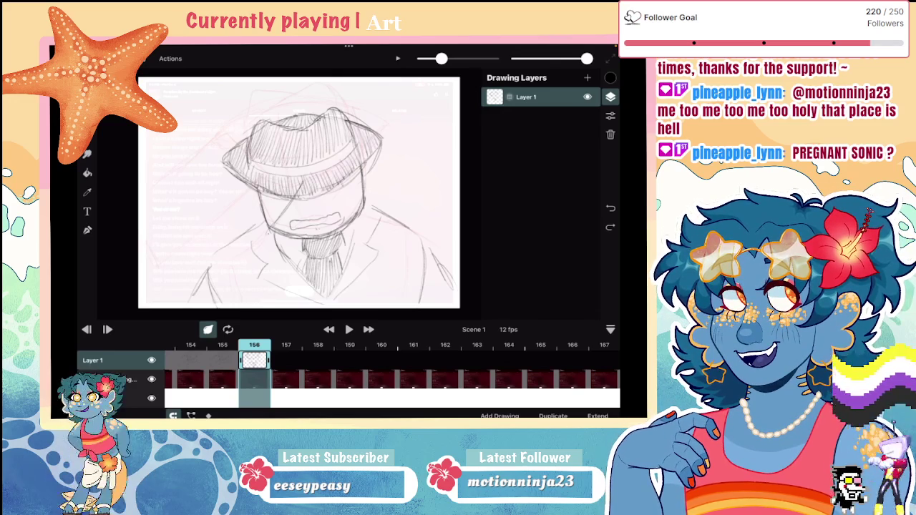
# Rough in and darken long diagonal pencil lines reaching toward the canvas's lower-left
pyautogui.moveTo(258, 187); pyautogui.dragTo(147, 252)
pyautogui.moveTo(293, 245); pyautogui.dragTo(197, 288)
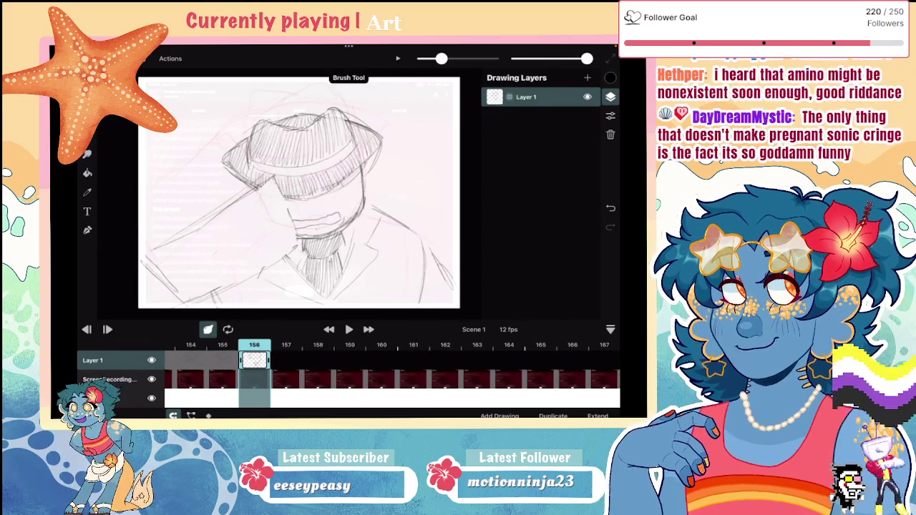
pyautogui.moveTo(272, 178); pyautogui.dragTo(147, 251)
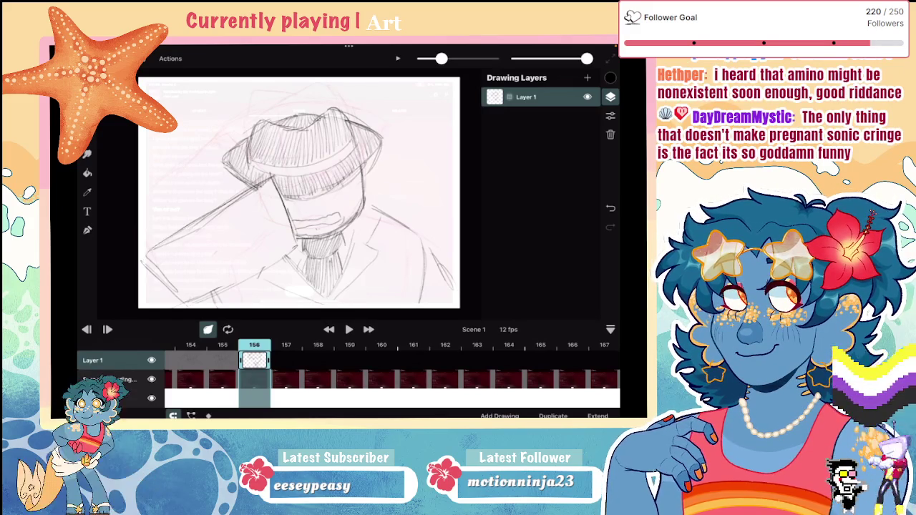
pyautogui.moveTo(286, 259); pyautogui.dragTo(197, 302)
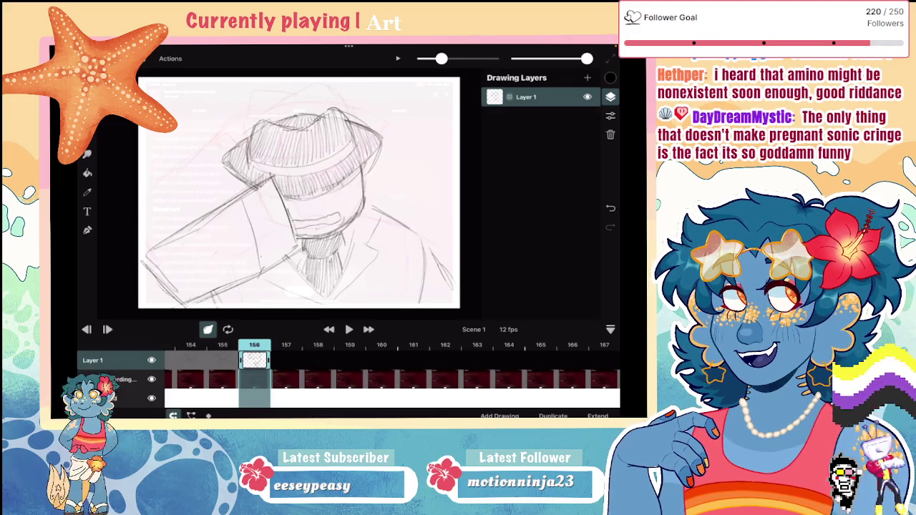
pyautogui.scroll(-2, 286, 200)
pyautogui.scroll(1, 272, 209)
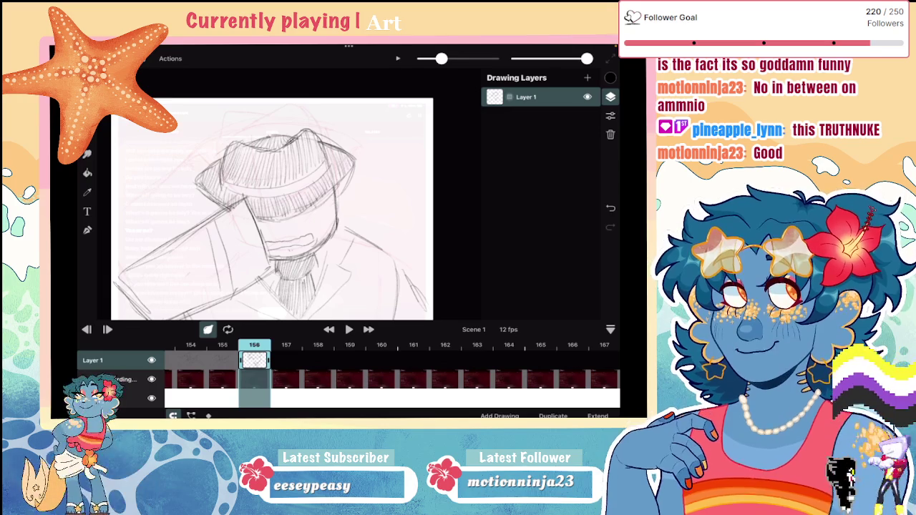
# Undo two strokes near the mouth and redraw a short stroke there
pyautogui.scroll(-2, 272, 208)
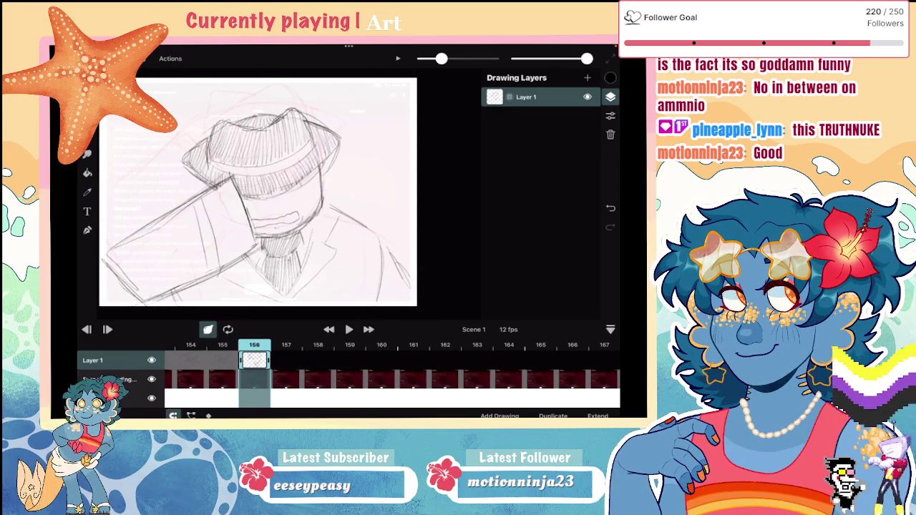
pyautogui.hotkey('ctrl', 'z')
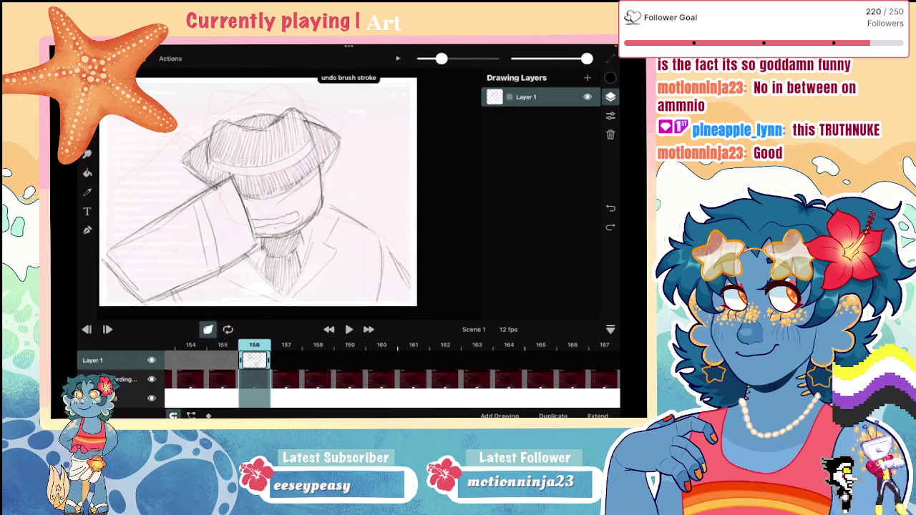
pyautogui.hotkey('ctrl', 'z')
pyautogui.moveTo(283, 197); pyautogui.dragTo(287, 214)
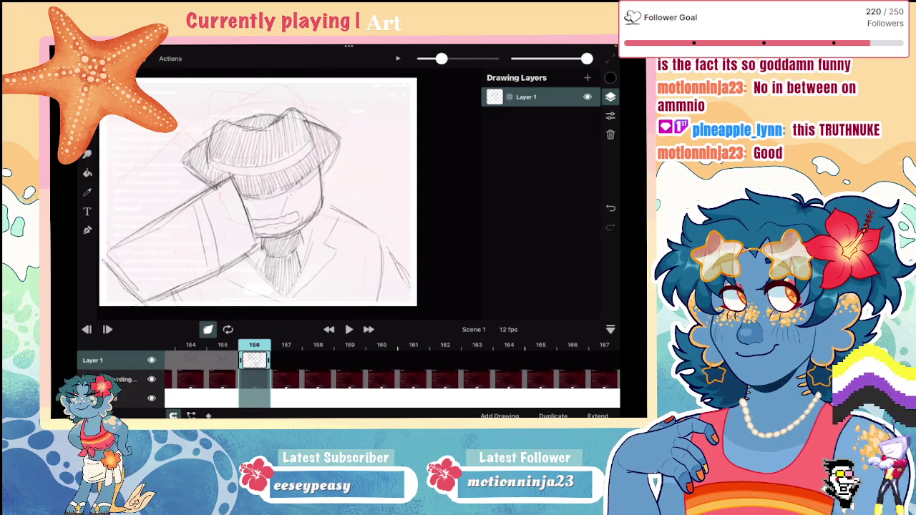
pyautogui.scroll(-2, 329, 179)
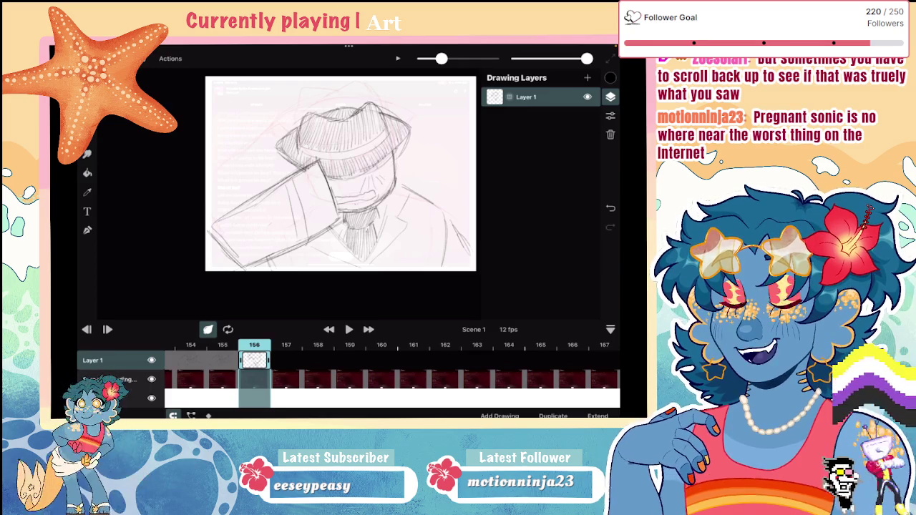
# Erase and redraw the hand and held object near the mouth, then go to frame 158
pyautogui.click(88, 173)
pyautogui.moveTo(290, 187); pyautogui.dragTo(305, 232)
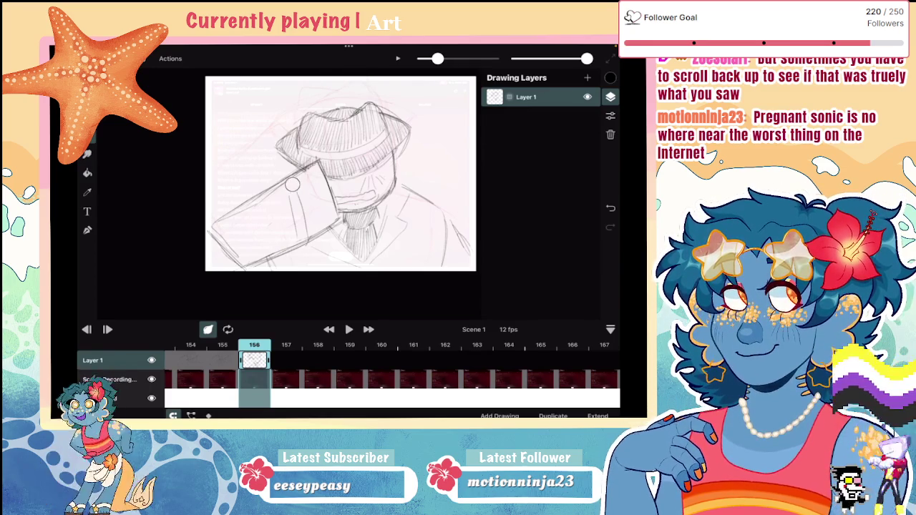
pyautogui.press('b')
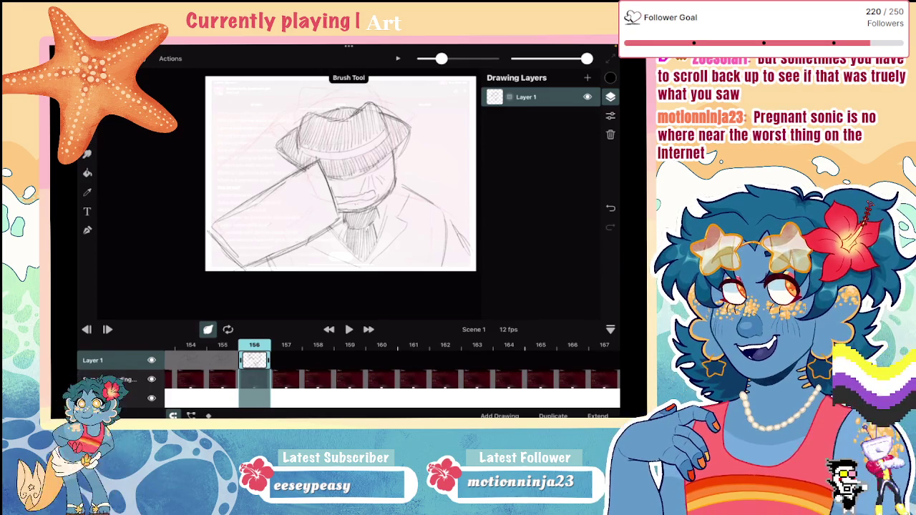
pyautogui.moveTo(318, 206); pyautogui.dragTo(303, 232)
pyautogui.moveTo(309, 177)
pyautogui.mouseDown()
pyautogui.moveTo(287, 215)
pyautogui.moveTo(300, 234)
pyautogui.mouseUp()
pyautogui.moveTo(280, 193); pyautogui.dragTo(296, 235)
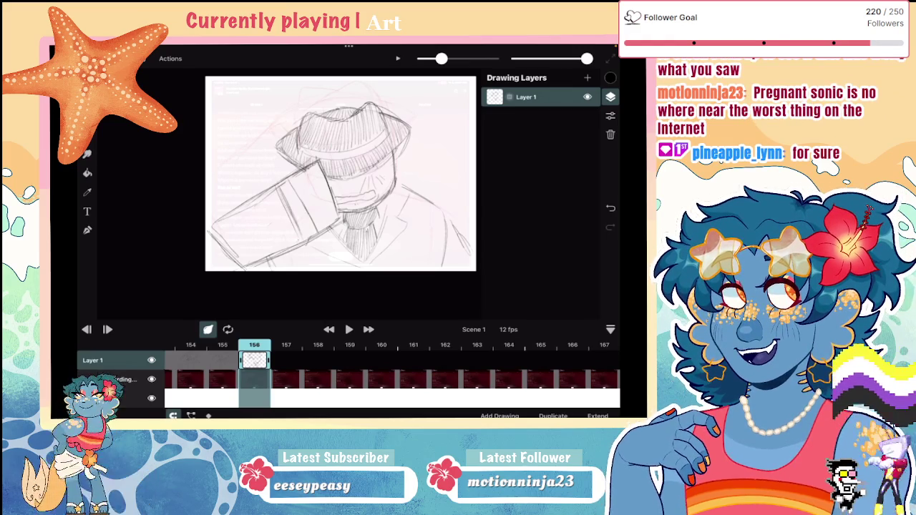
pyautogui.click(317, 360)
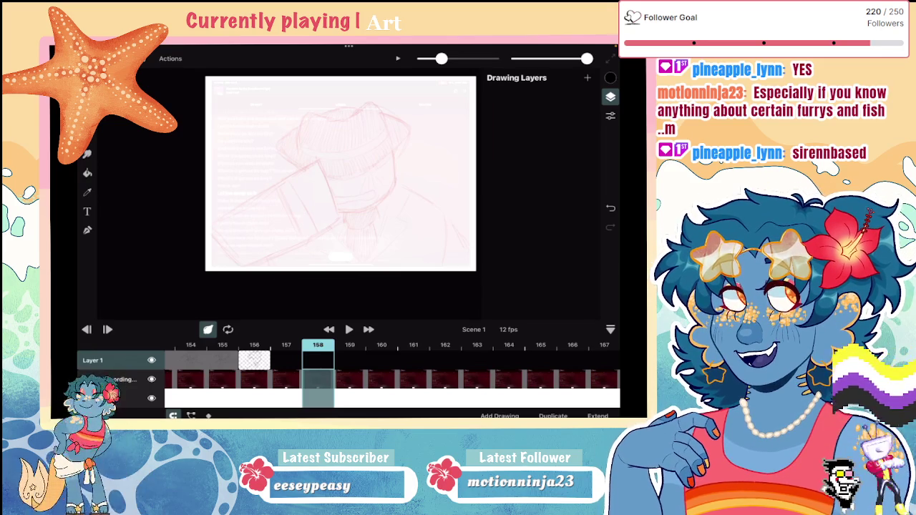
# Zoom in and out on frame 158's canvas over the faded screen-recording footage
pyautogui.scroll(3, 292, 191)
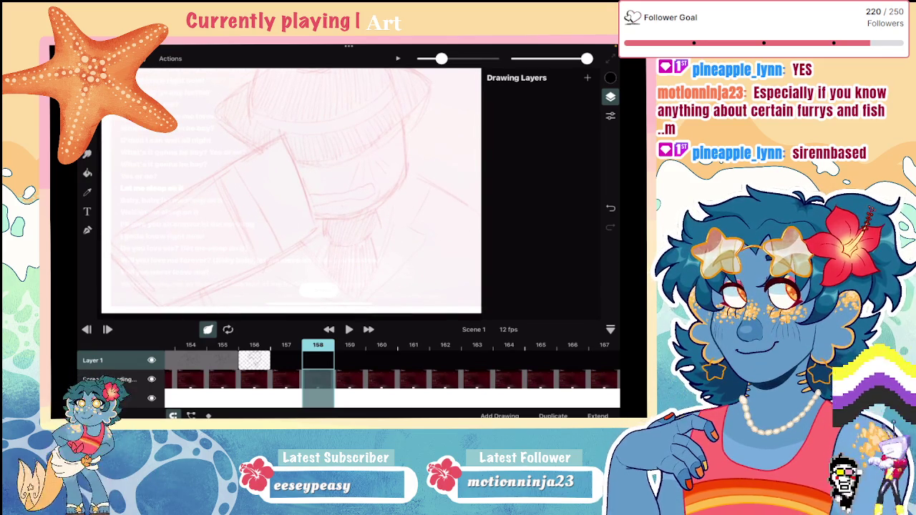
pyautogui.scroll(-3, 291, 191)
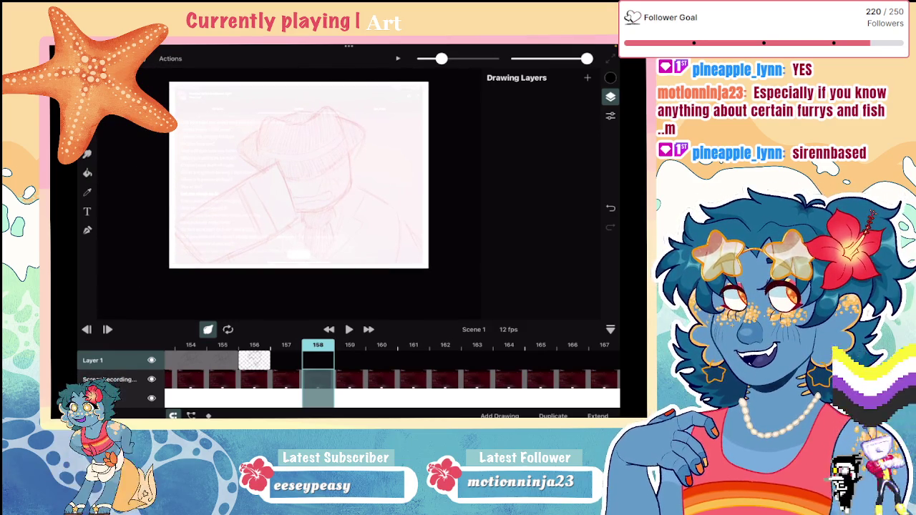
pyautogui.scroll(2, 308, 190)
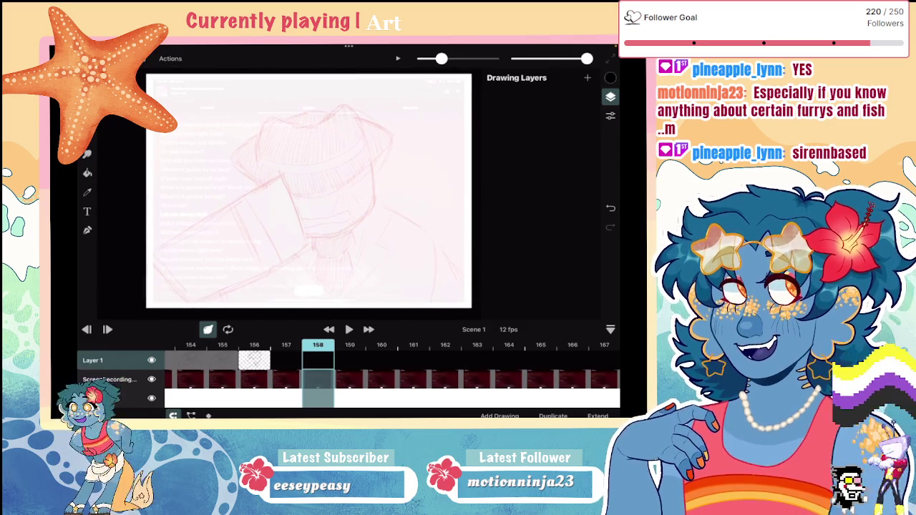
pyautogui.scroll(-1, 304, 191)
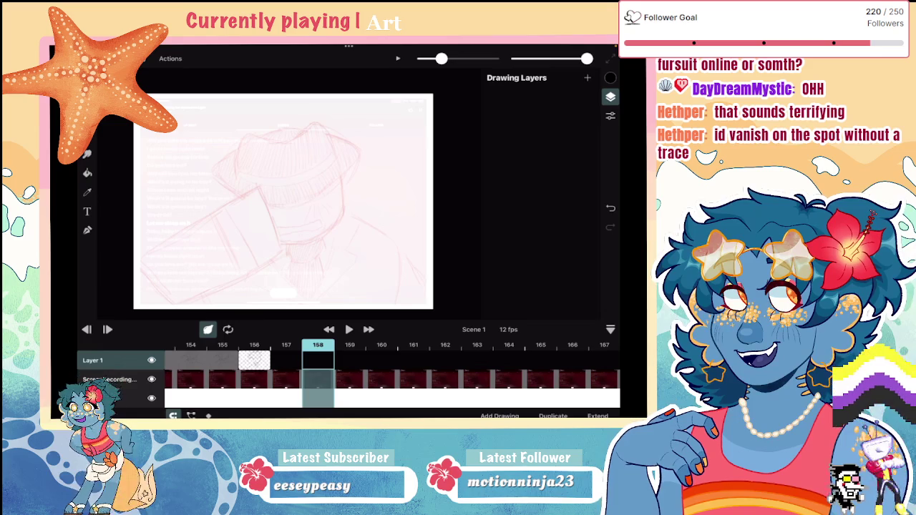
# Switch to the eraser and back to the pencil brush
pyautogui.scroll(2, 304, 186)
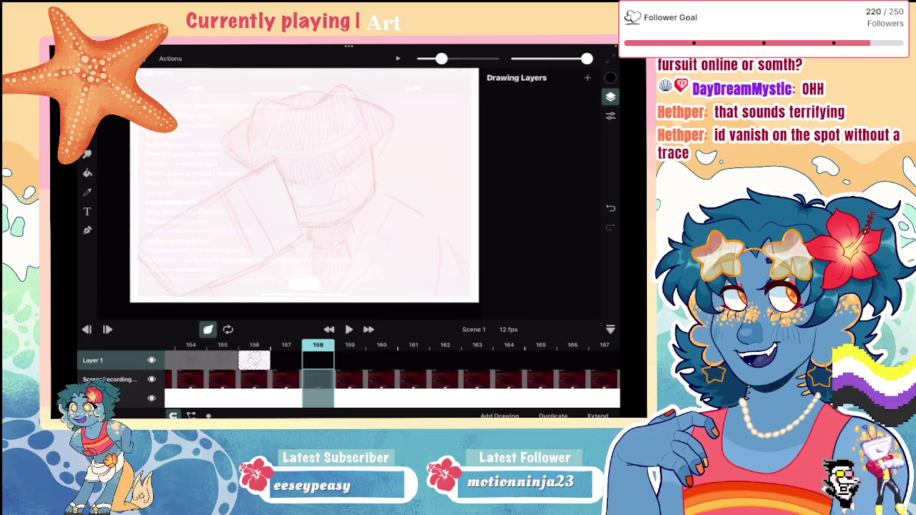
pyautogui.scroll(-1, 304, 186)
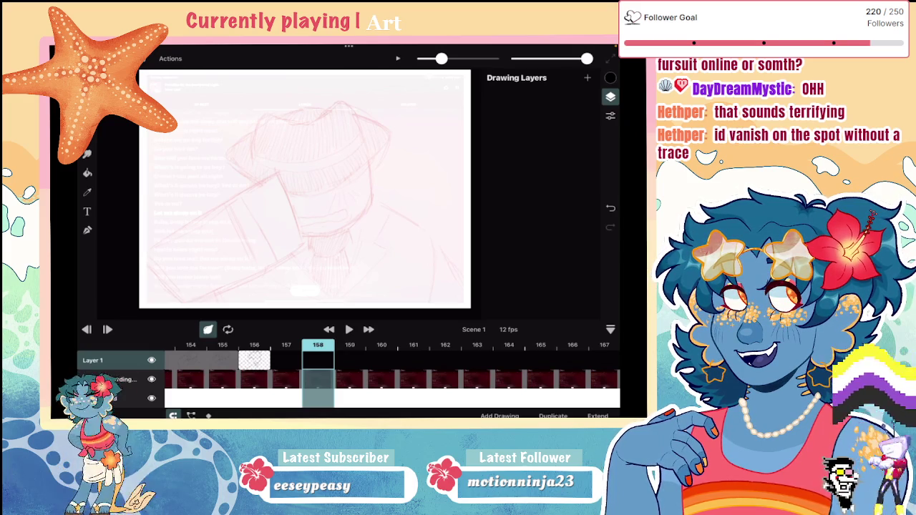
pyautogui.press('e')
pyautogui.press('b')
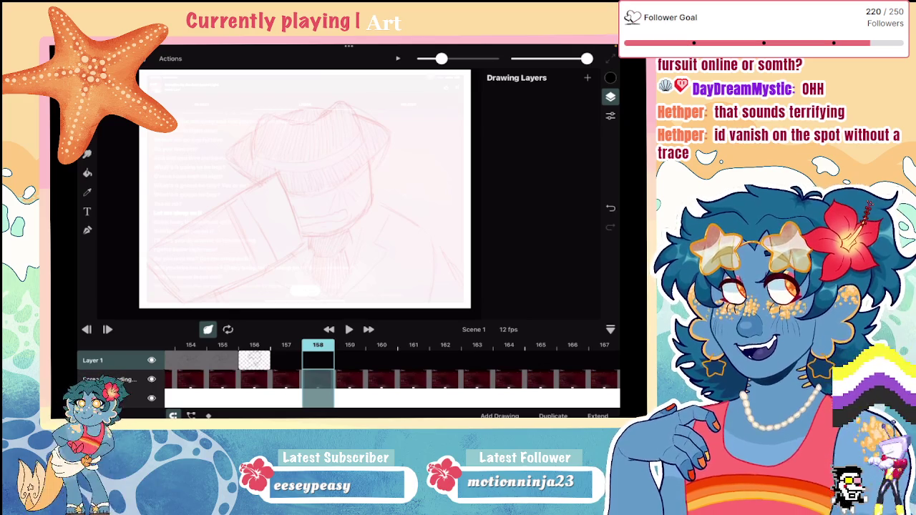
# View timeline frames 165, 158 and 159, then settle on frame 156's finished sketch
pyautogui.hscroll(3, 393, 379)
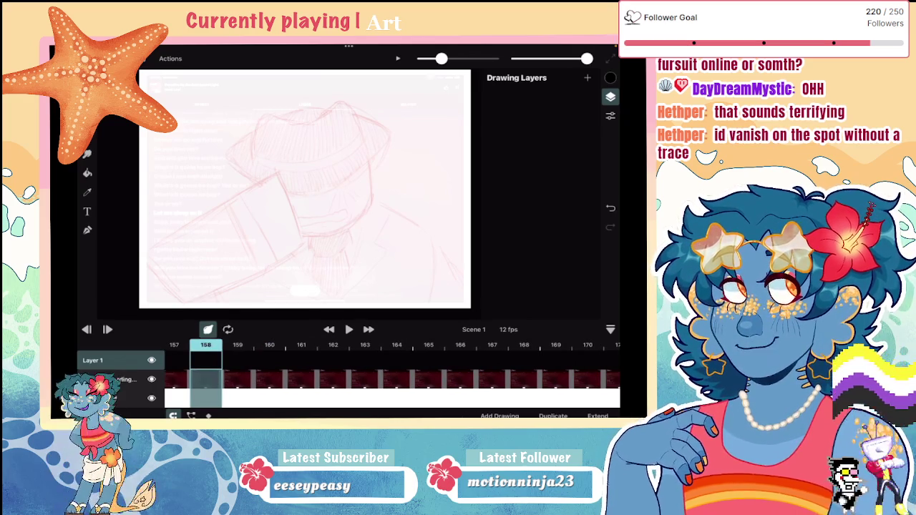
pyautogui.hscroll(3, 393, 379)
pyautogui.click(314, 379)
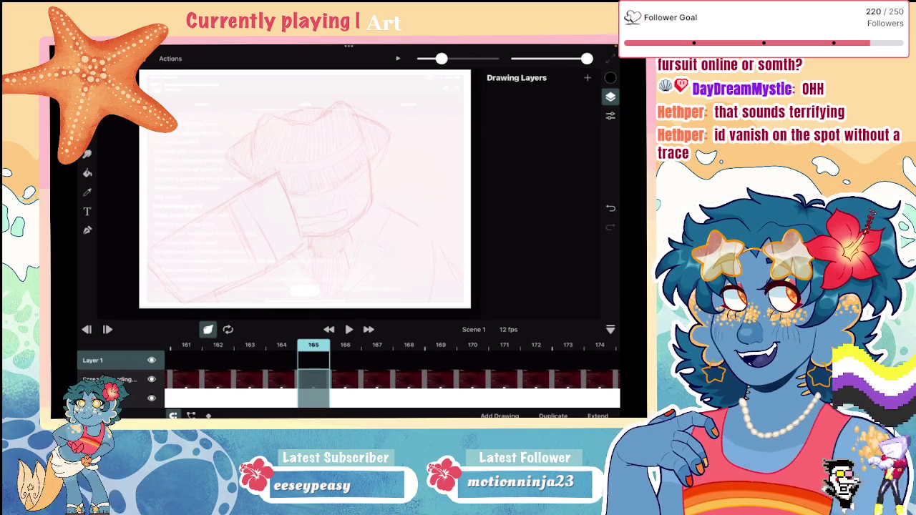
pyautogui.hscroll(-3, 392, 380)
pyautogui.click(419, 379)
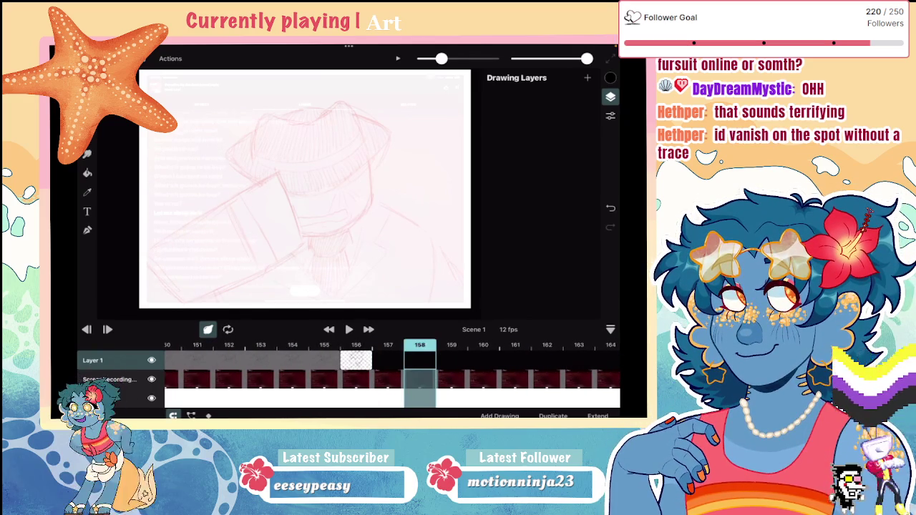
pyautogui.click(451, 379)
pyautogui.click(356, 379)
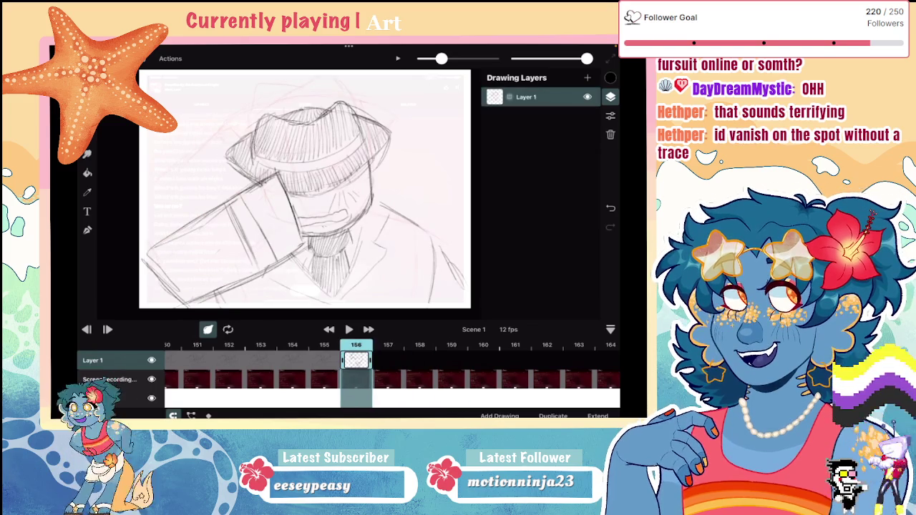
# Return to blank frame 158, undo a trial stroke, and select the eraser
pyautogui.click(420, 379)
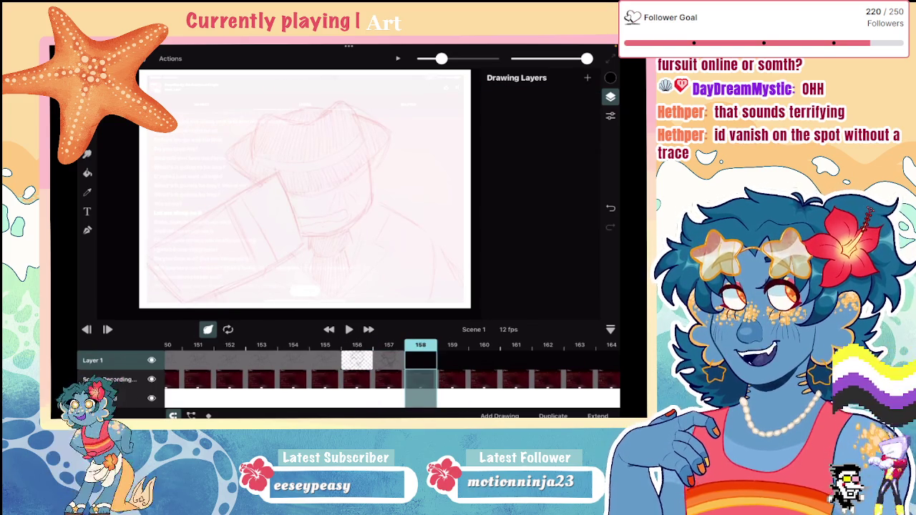
pyautogui.scroll(-3, 305, 188)
pyautogui.moveTo(231, 225); pyautogui.dragTo(221, 262)
pyautogui.hotkey('ctrl', 'z')
pyautogui.scroll(3, 292, 198)
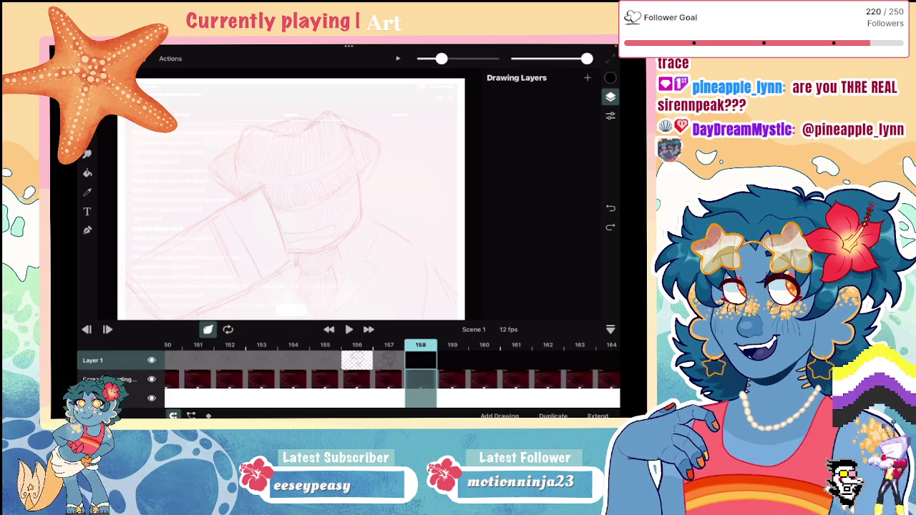
pyautogui.press('e')
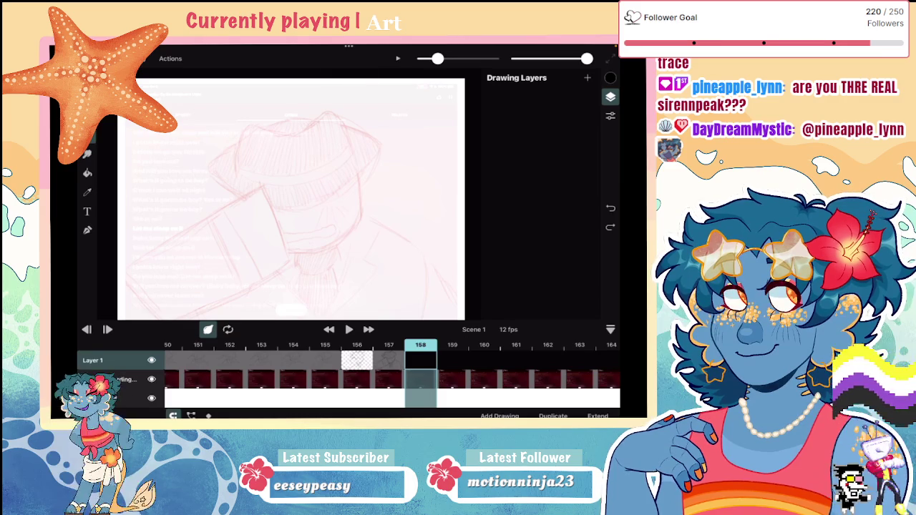
pyautogui.press('b')
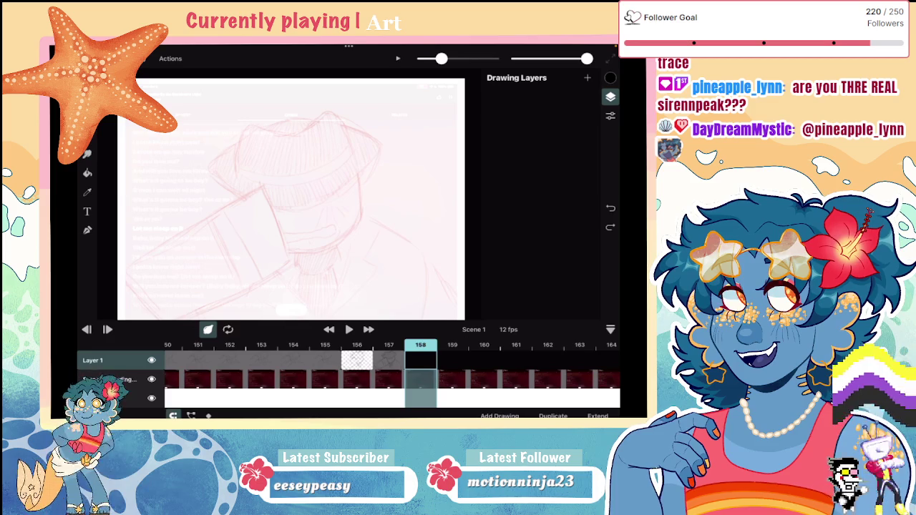
pyautogui.scroll(-3, 286, 201)
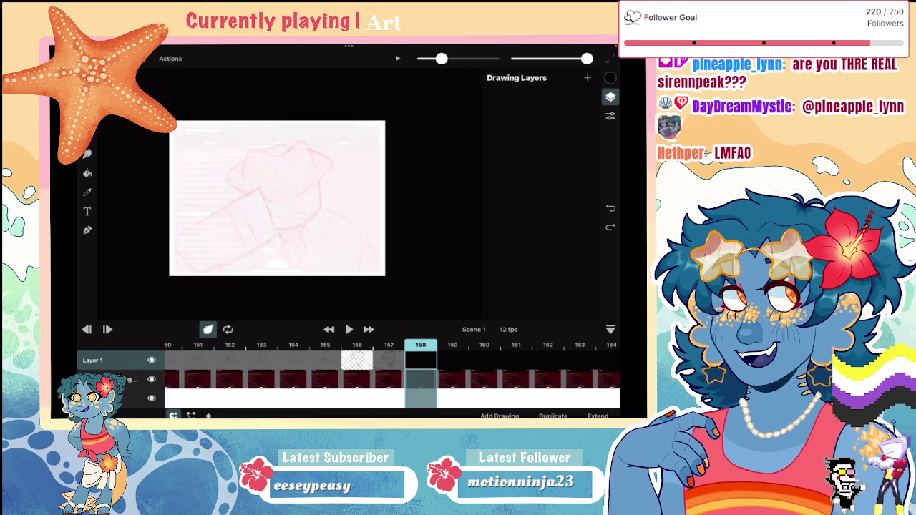
pyautogui.scroll(3, 315, 199)
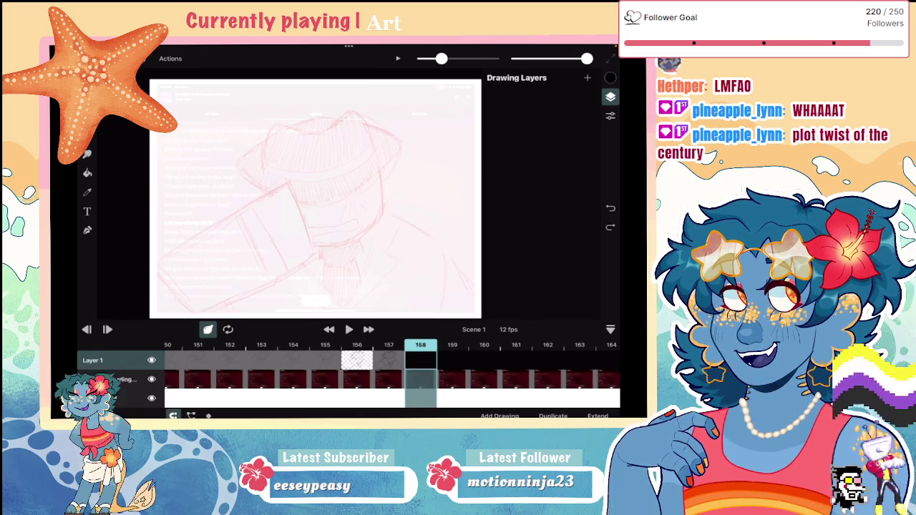
# Outline the outstretched sleeve rectangle with its cuff lines on frame 158
pyautogui.scroll(-3, 315, 197)
pyautogui.scroll(2, 288, 190)
pyautogui.moveTo(276, 155); pyautogui.dragTo(260, 208)
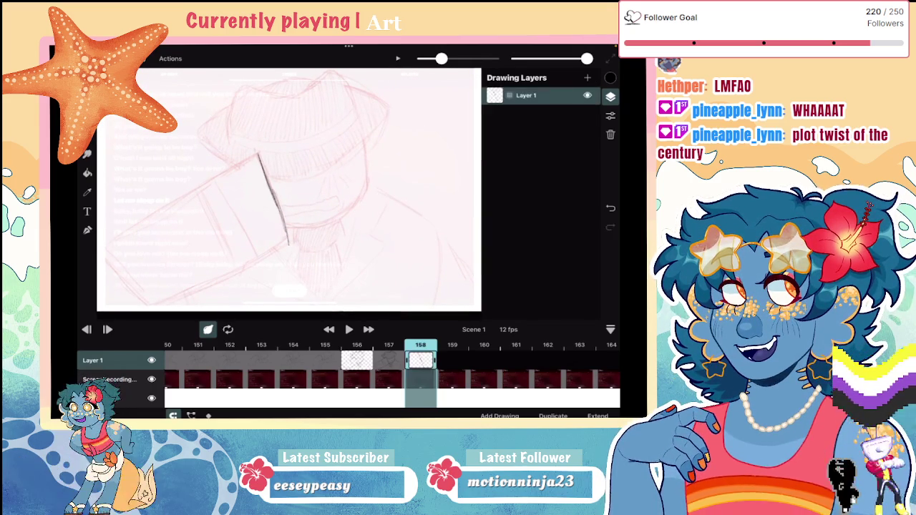
pyautogui.scroll(-2, 289, 189)
pyautogui.moveTo(269, 137)
pyautogui.mouseDown()
pyautogui.moveTo(273, 243)
pyautogui.moveTo(322, 247)
pyautogui.mouseUp()
pyautogui.moveTo(331, 148); pyautogui.dragTo(332, 225)
pyautogui.moveTo(293, 163); pyautogui.dragTo(330, 163)
pyautogui.moveTo(262, 175)
pyautogui.mouseDown()
pyautogui.moveTo(326, 175)
pyautogui.moveTo(292, 164)
pyautogui.mouseUp()
# Draw the fedora's brim, crown outline and two-line hat band
pyautogui.scroll(1, 289, 193)
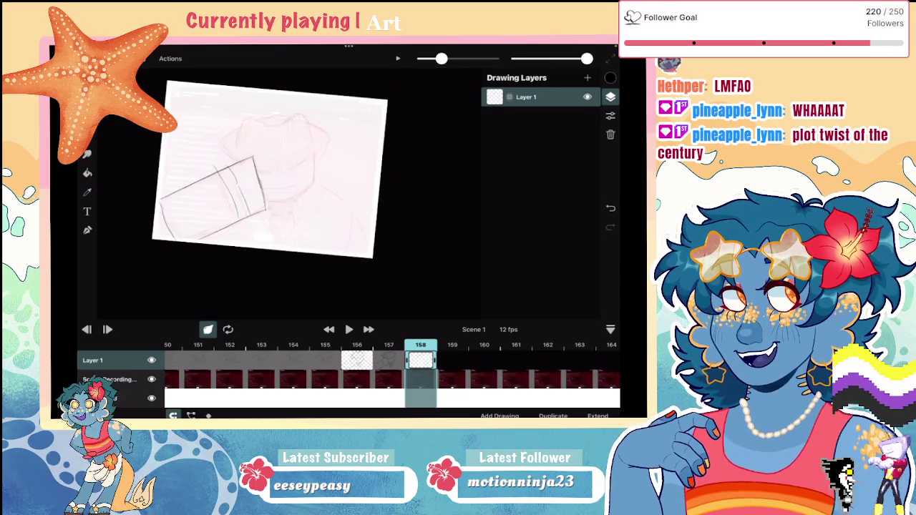
pyautogui.scroll(3, 290, 193)
pyautogui.scroll(2, 289, 194)
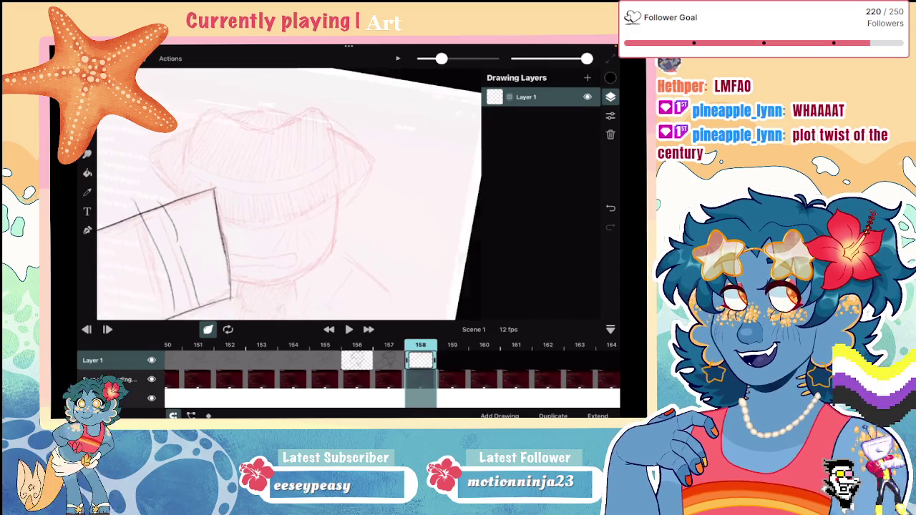
pyautogui.moveTo(212, 226)
pyautogui.mouseDown()
pyautogui.moveTo(293, 216)
pyautogui.moveTo(408, 143)
pyautogui.mouseUp()
pyautogui.scroll(-2, 289, 193)
pyautogui.scroll(-1, 289, 194)
pyautogui.moveTo(276, 150)
pyautogui.mouseDown()
pyautogui.moveTo(243, 188)
pyautogui.moveTo(338, 136)
pyautogui.moveTo(398, 174)
pyautogui.mouseUp()
pyautogui.moveTo(299, 140)
pyautogui.mouseDown()
pyautogui.moveTo(359, 136)
pyautogui.moveTo(438, 186)
pyautogui.mouseUp()
pyautogui.moveTo(267, 173); pyautogui.dragTo(404, 178)
pyautogui.moveTo(283, 187); pyautogui.dragTo(386, 194)
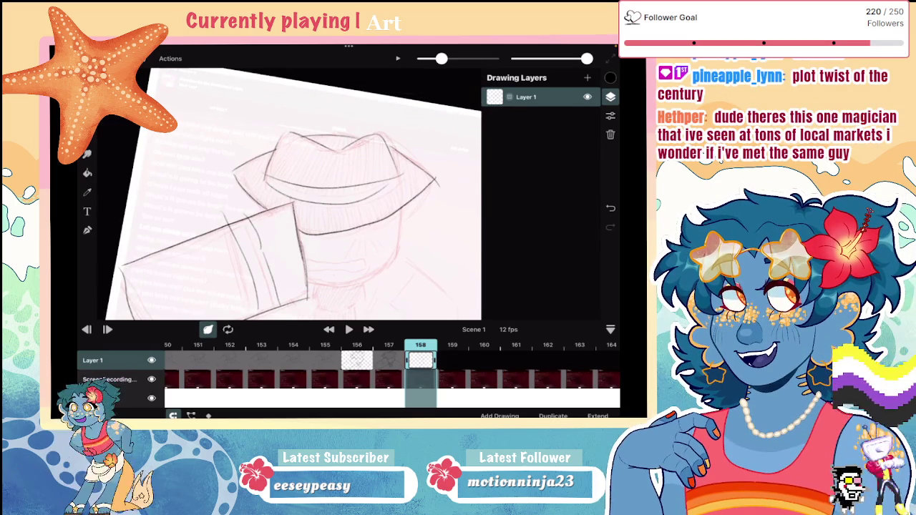
pyautogui.scroll(-5, 294, 193)
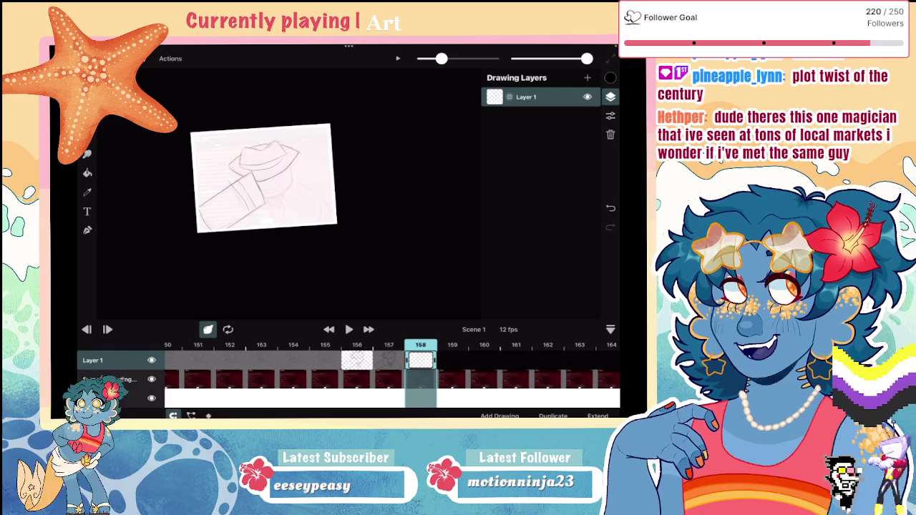
# Begin the face and mouth lines, undoing a misplaced mouth stroke and cheek mark
pyautogui.scroll(5, 239, 202)
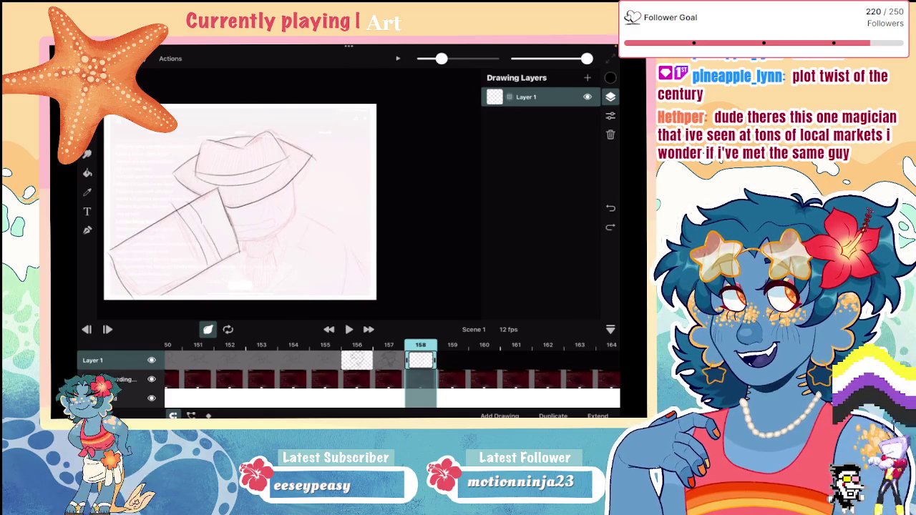
pyautogui.scroll(3, 240, 202)
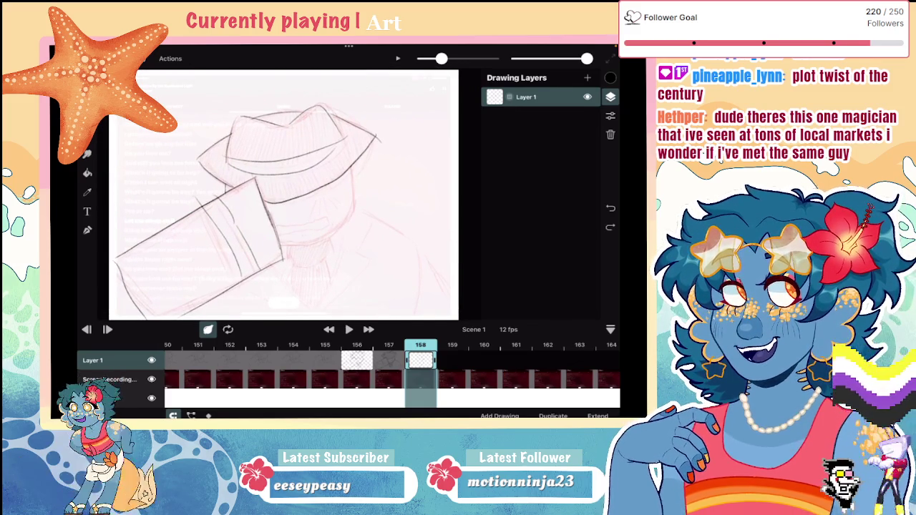
pyautogui.moveTo(351, 168); pyautogui.dragTo(356, 202)
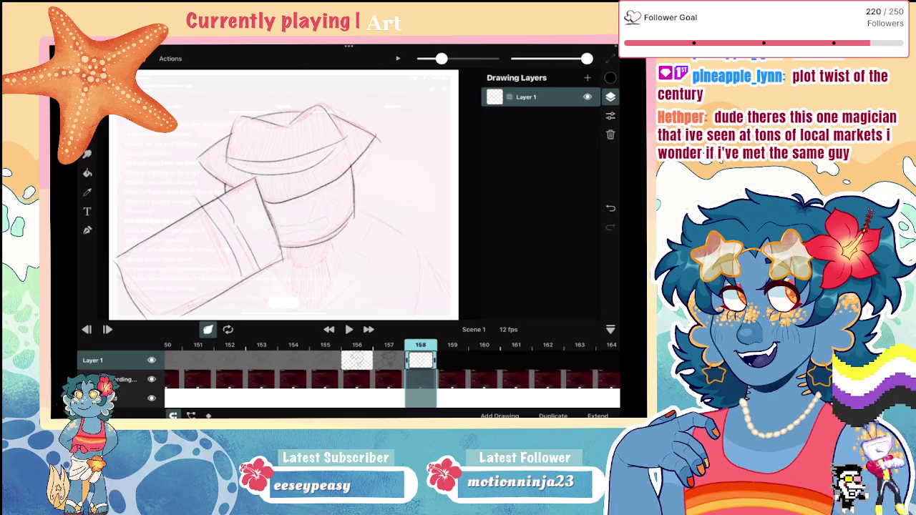
pyautogui.moveTo(276, 227)
pyautogui.mouseDown()
pyautogui.moveTo(294, 225)
pyautogui.moveTo(274, 233)
pyautogui.mouseUp()
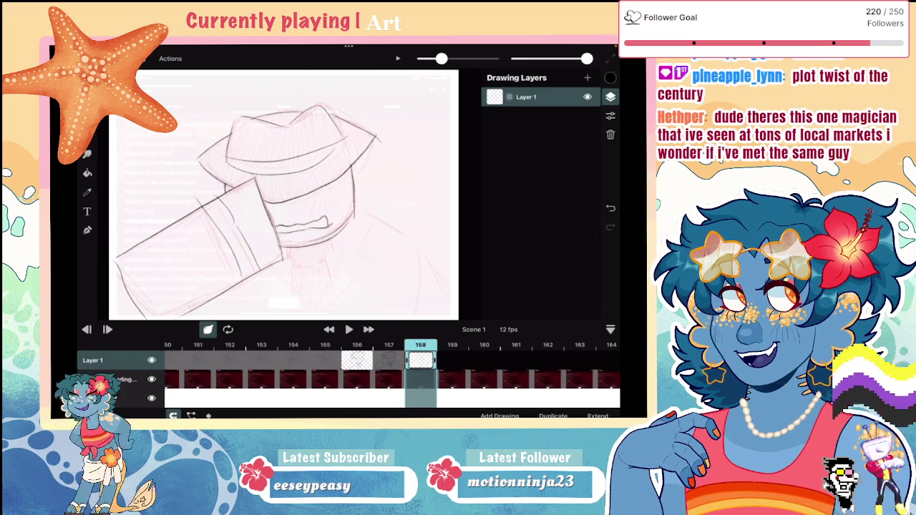
pyautogui.hotkey('ctrl', 'z')
pyautogui.moveTo(286, 228); pyautogui.dragTo(329, 231)
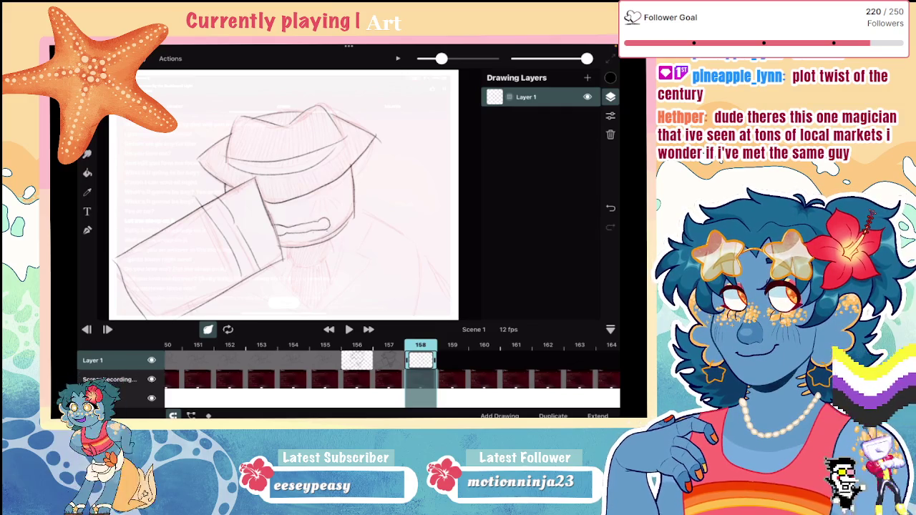
pyautogui.moveTo(306, 200)
pyautogui.mouseDown()
pyautogui.moveTo(315, 216)
pyautogui.moveTo(346, 207)
pyautogui.mouseUp()
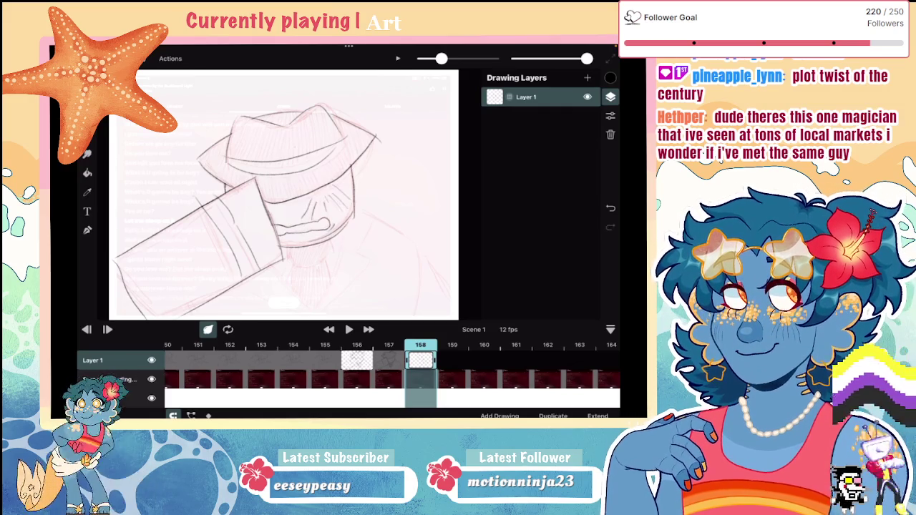
pyautogui.hotkey('ctrl', 'z')
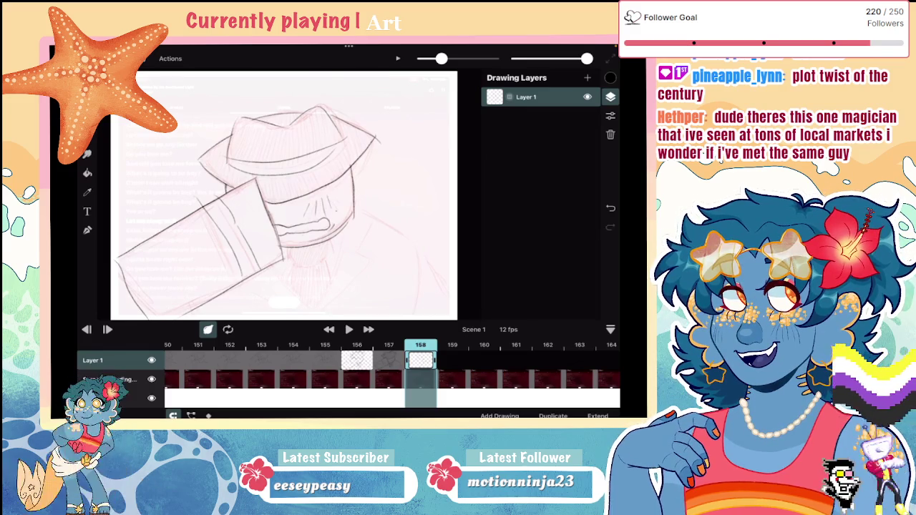
pyautogui.scroll(-5, 301, 186)
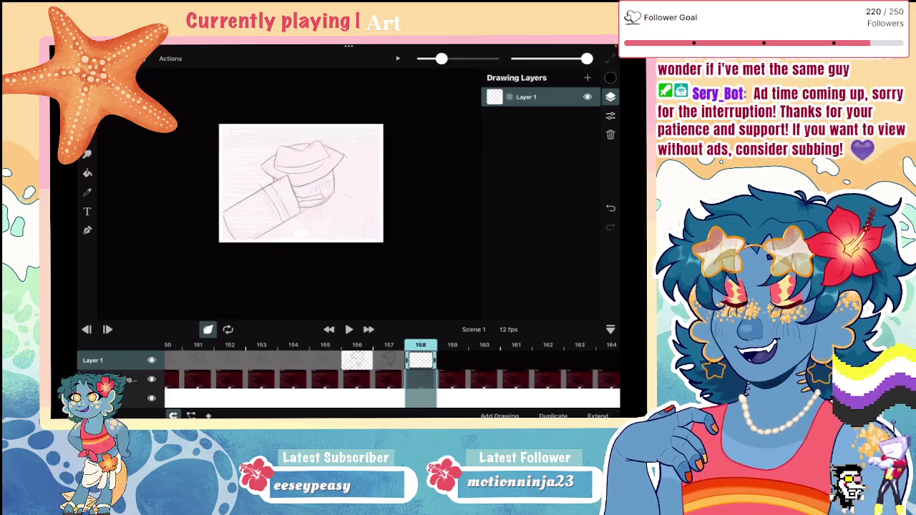
# Sketch a stroke for the grinning face on frame 159
pyautogui.scroll(5, 300, 183)
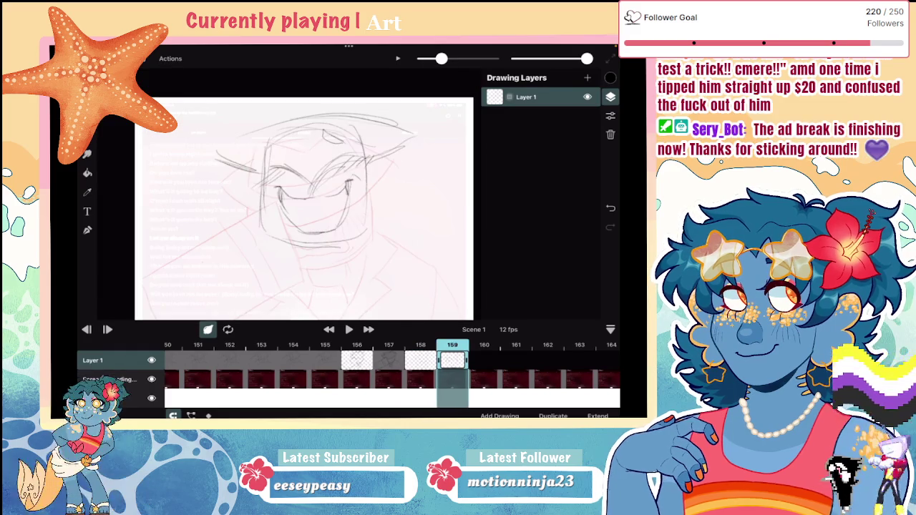
pyautogui.scroll(-1, 301, 208)
pyautogui.moveTo(246, 119)
pyautogui.mouseDown()
pyautogui.moveTo(245, 138)
pyautogui.moveTo(259, 112)
pyautogui.moveTo(352, 113)
pyautogui.mouseUp()
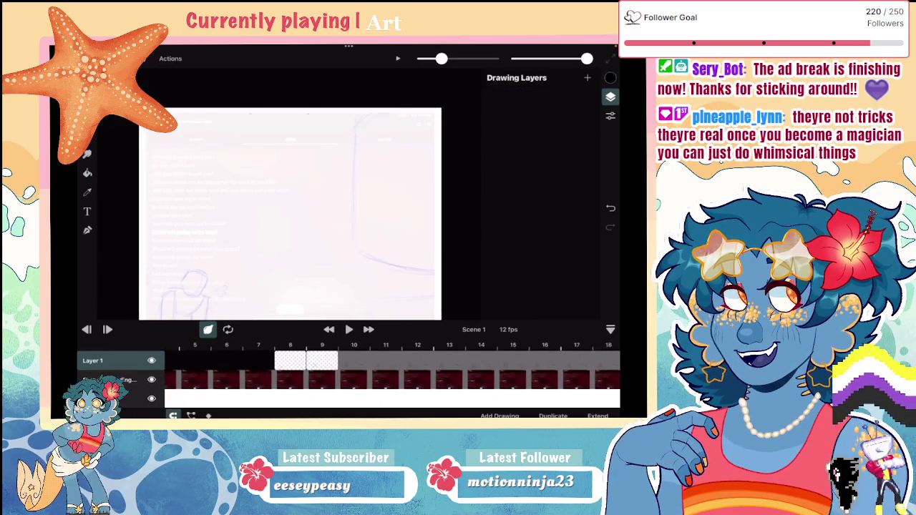
# Scrub right through the timeline and settle back on frame 159
pyautogui.hscroll(10, 392, 357)
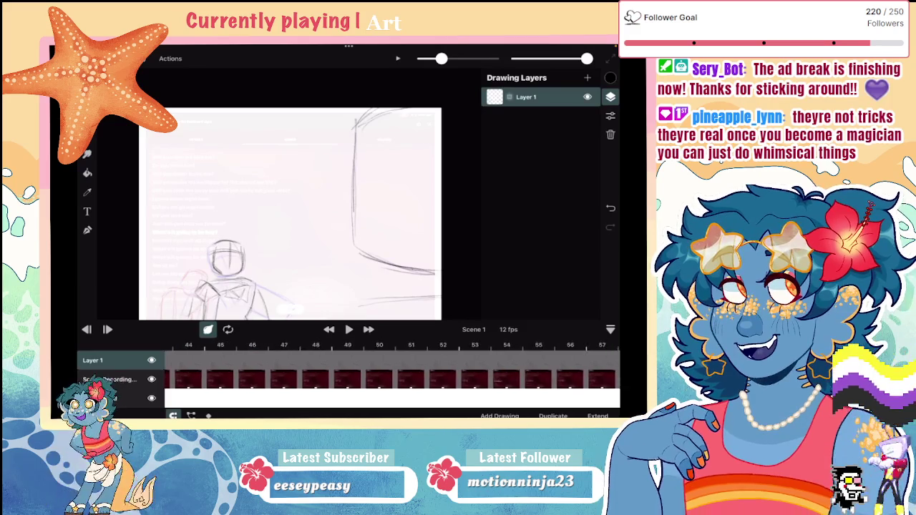
pyautogui.hscroll(3, 392, 358)
pyautogui.hscroll(4, 392, 358)
pyautogui.hscroll(4, 392, 358)
pyautogui.hscroll(4, 392, 358)
pyautogui.hscroll(3, 392, 362)
pyautogui.hscroll(3, 392, 361)
pyautogui.hscroll(4, 393, 362)
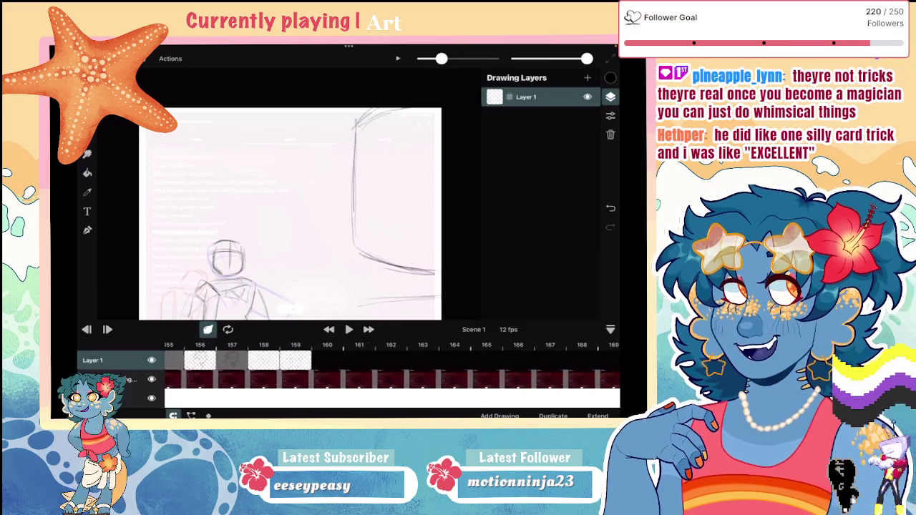
pyautogui.hscroll(2, 392, 361)
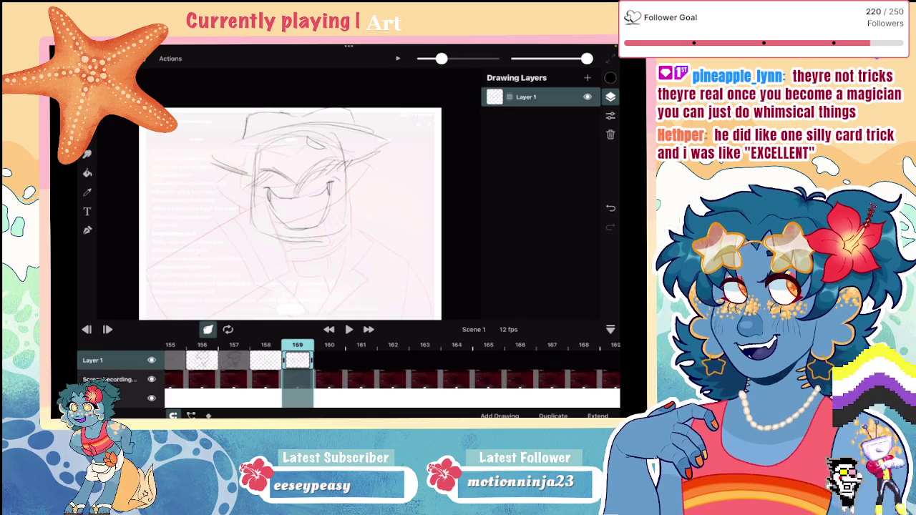
pyautogui.scroll(-2, 301, 186)
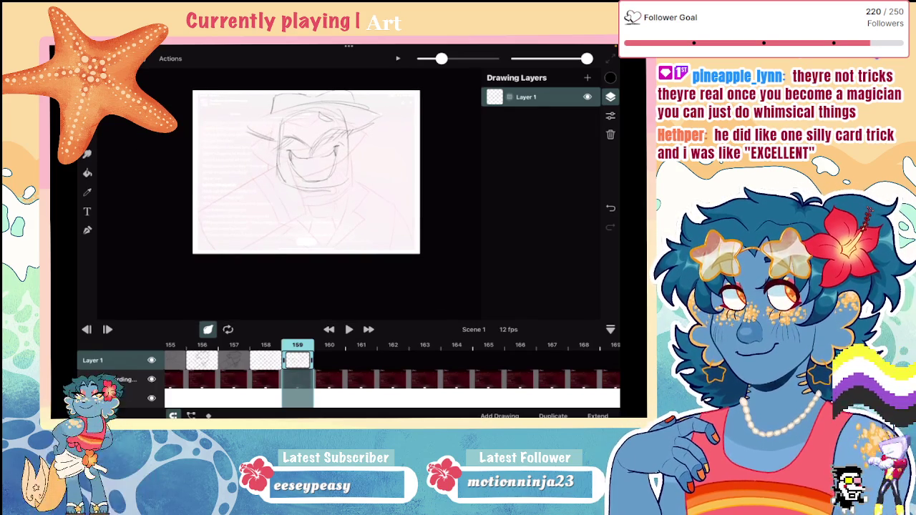
# Darken frame 159's chin and right jawline with a smaller brush, and sketch the left hat brim
pyautogui.moveTo(350, 179); pyautogui.dragTo(303, 185)
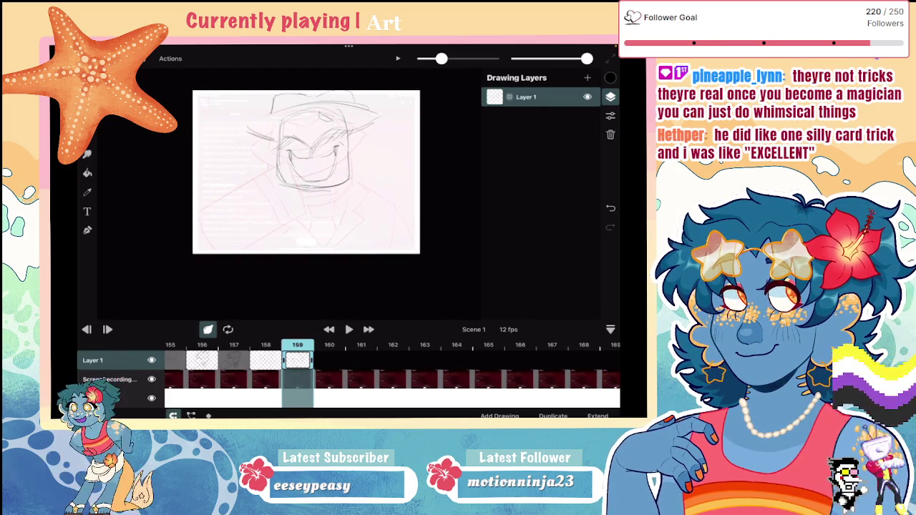
pyautogui.moveTo(442, 58); pyautogui.dragTo(442, 58)
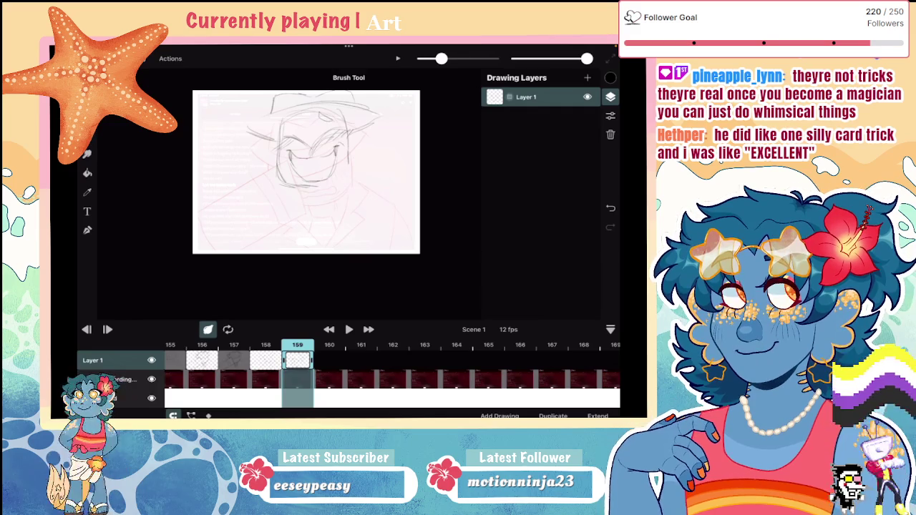
pyautogui.scroll(3, 290, 194)
pyautogui.moveTo(367, 140)
pyautogui.mouseDown()
pyautogui.moveTo(355, 178)
pyautogui.moveTo(309, 206)
pyautogui.mouseUp()
pyautogui.scroll(-3, 289, 194)
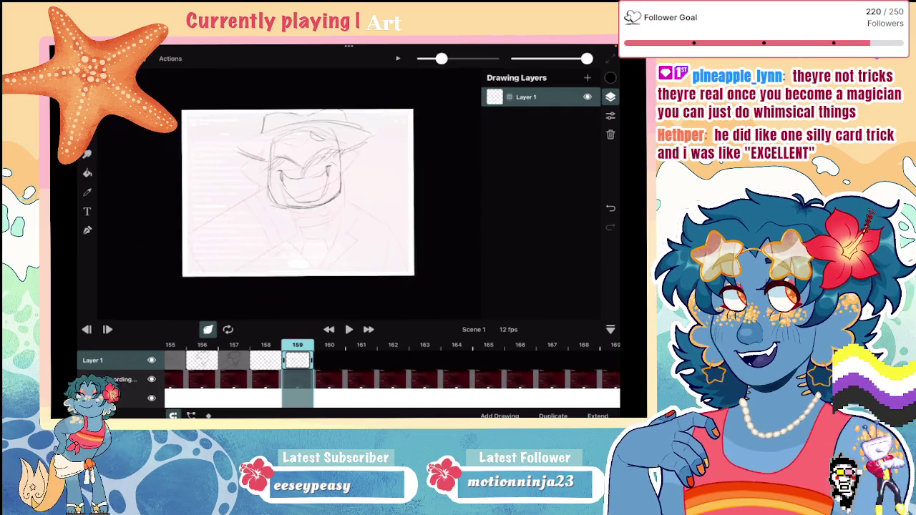
pyautogui.scroll(2, 282, 210)
pyautogui.moveTo(241, 127); pyautogui.dragTo(198, 147)
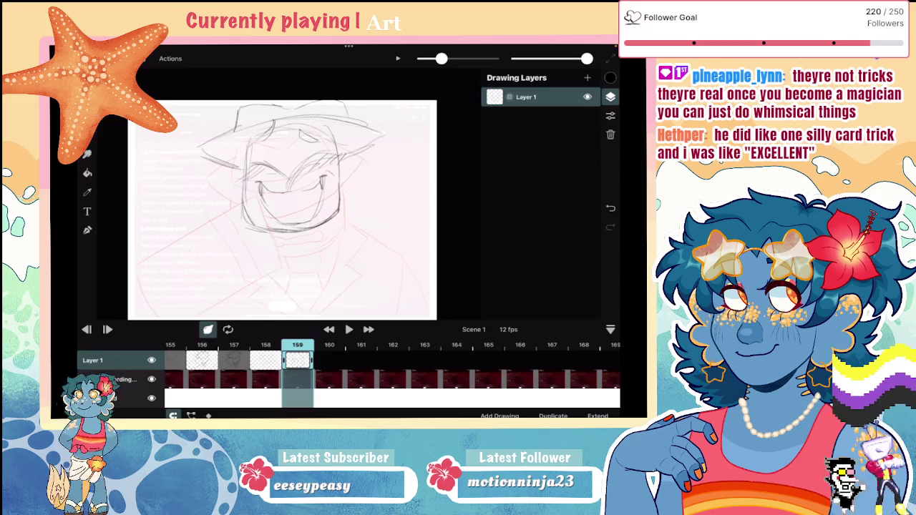
# Undo a stray short stroke on frame 159's sketch
pyautogui.scroll(-3, 282, 210)
pyautogui.scroll(2, 293, 185)
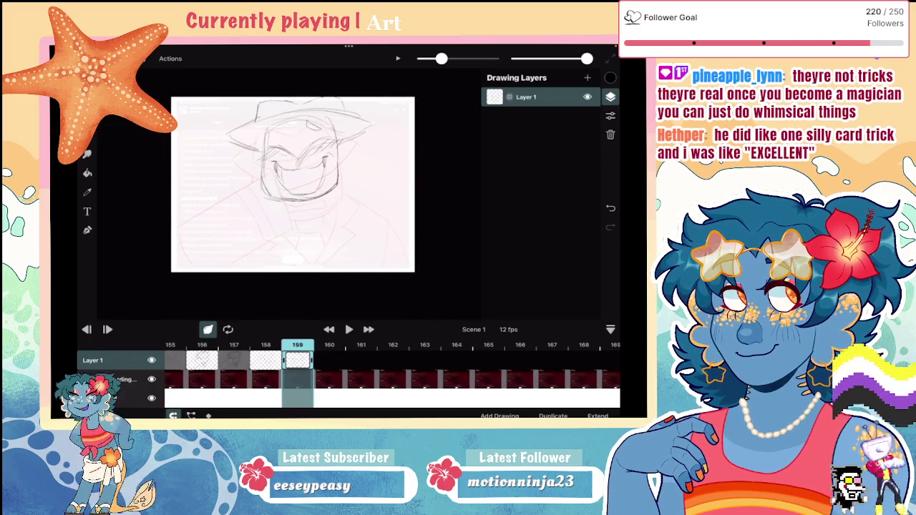
pyautogui.scroll(2, 296, 185)
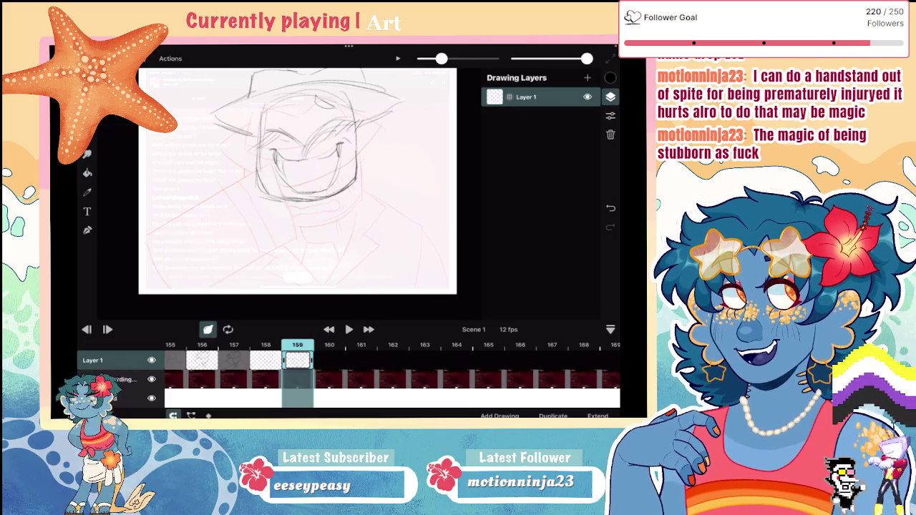
pyautogui.scroll(-3, 298, 181)
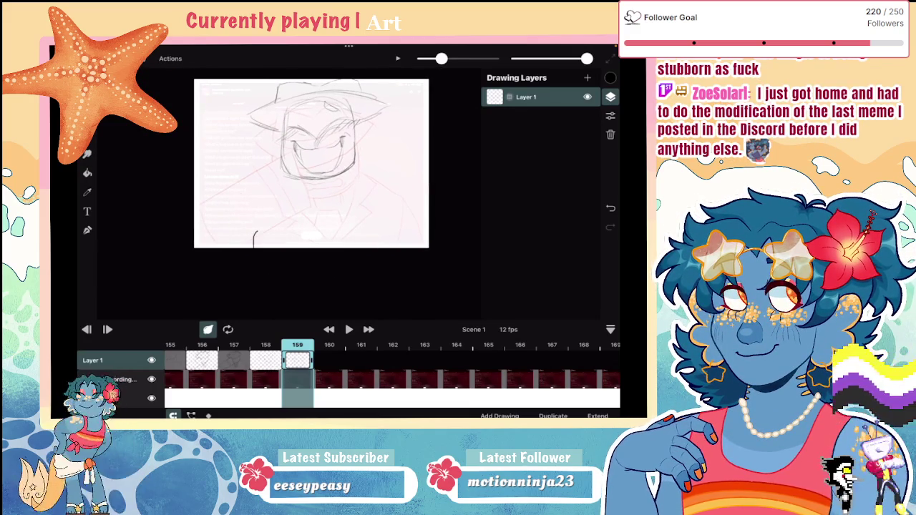
pyautogui.scroll(3, 319, 177)
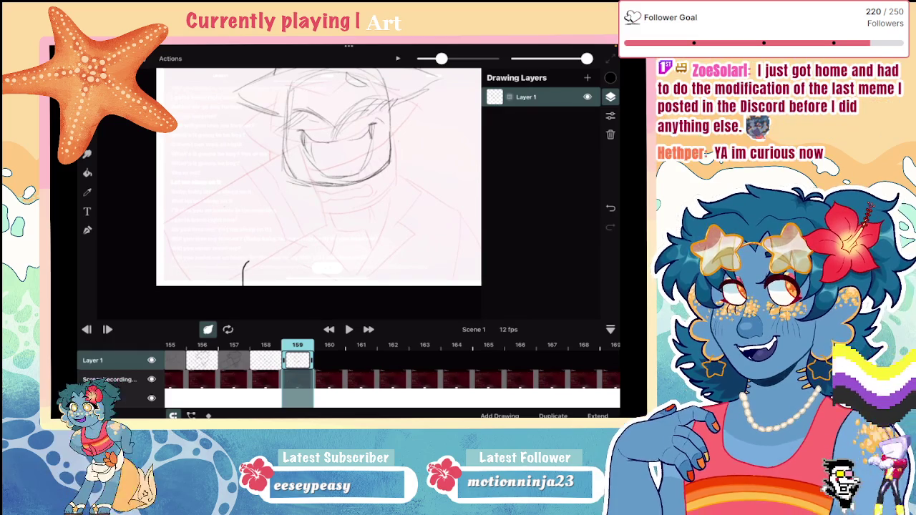
pyautogui.hotkey('ctrl', 'z')
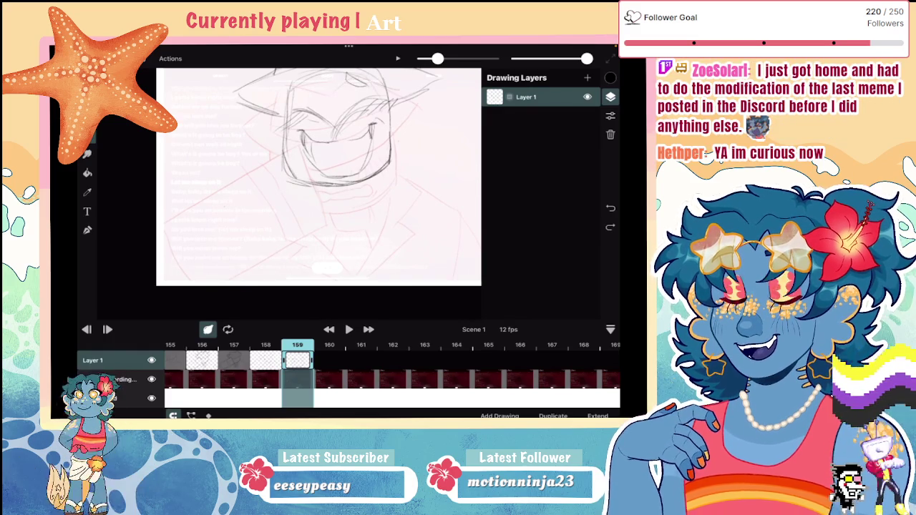
pyautogui.scroll(-2, 318, 177)
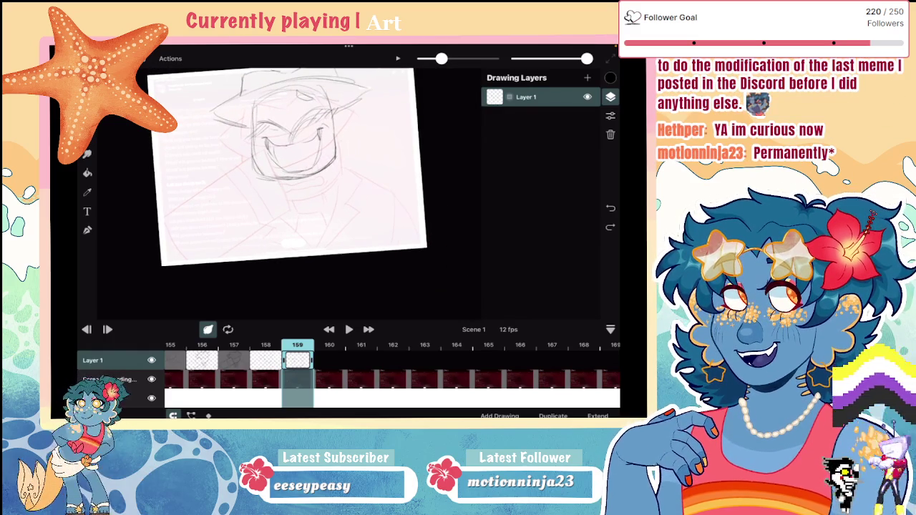
# Sketch the lower-left suit lines and build up the right shoulder of the suit
pyautogui.moveTo(199, 198)
pyautogui.mouseDown()
pyautogui.moveTo(259, 221)
pyautogui.moveTo(165, 244)
pyautogui.mouseUp()
pyautogui.moveTo(260, 226)
pyautogui.mouseDown()
pyautogui.moveTo(245, 259)
pyautogui.moveTo(167, 254)
pyautogui.mouseUp()
pyautogui.moveTo(226, 249); pyautogui.dragTo(186, 258)
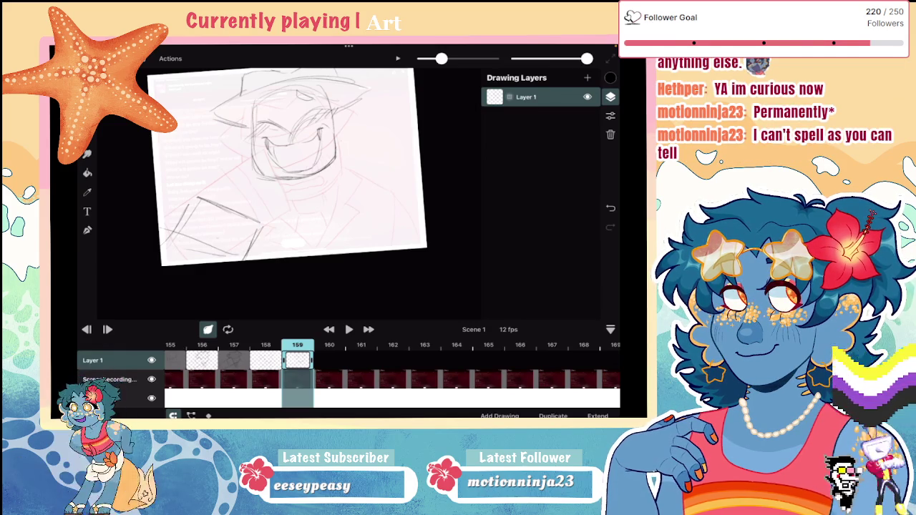
pyautogui.moveTo(340, 206); pyautogui.dragTo(382, 157)
pyautogui.moveTo(336, 212); pyautogui.dragTo(383, 247)
pyautogui.moveTo(380, 161); pyautogui.dragTo(422, 180)
pyautogui.moveTo(357, 216); pyautogui.dragTo(401, 171)
pyautogui.moveTo(382, 203); pyautogui.dragTo(406, 172)
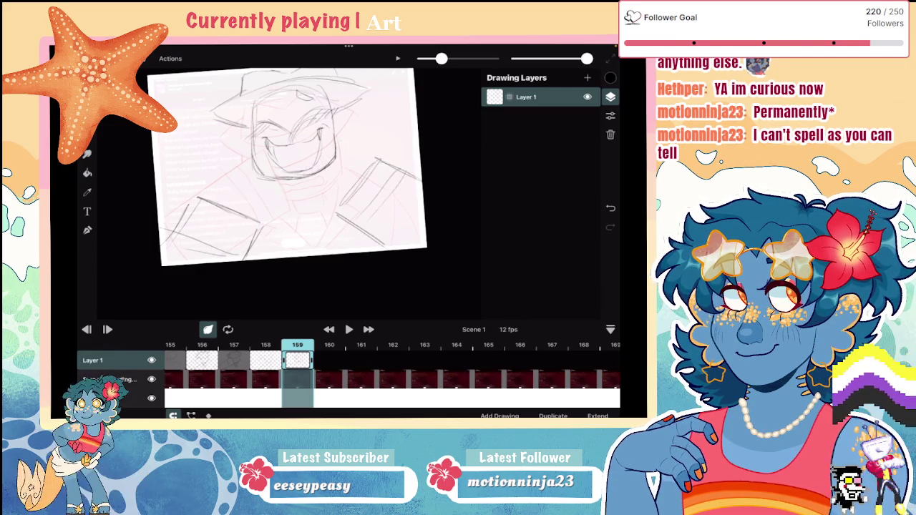
# Add short strokes near the chin and lines across the lower middle of the suit
pyautogui.moveTo(228, 203); pyautogui.dragTo(270, 180)
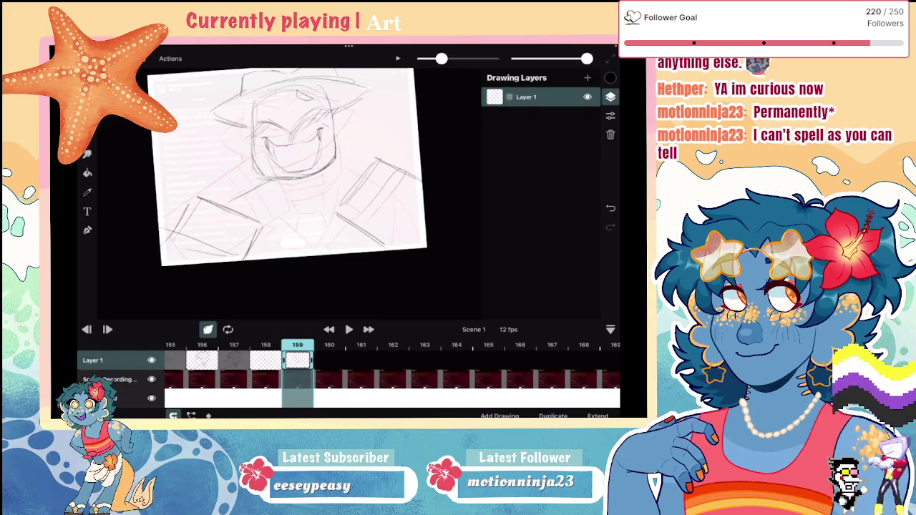
pyautogui.moveTo(332, 183); pyautogui.dragTo(360, 172)
pyautogui.moveTo(213, 199); pyautogui.dragTo(269, 185)
pyautogui.moveTo(265, 228); pyautogui.dragTo(297, 193)
pyautogui.moveTo(305, 238); pyautogui.dragTo(335, 189)
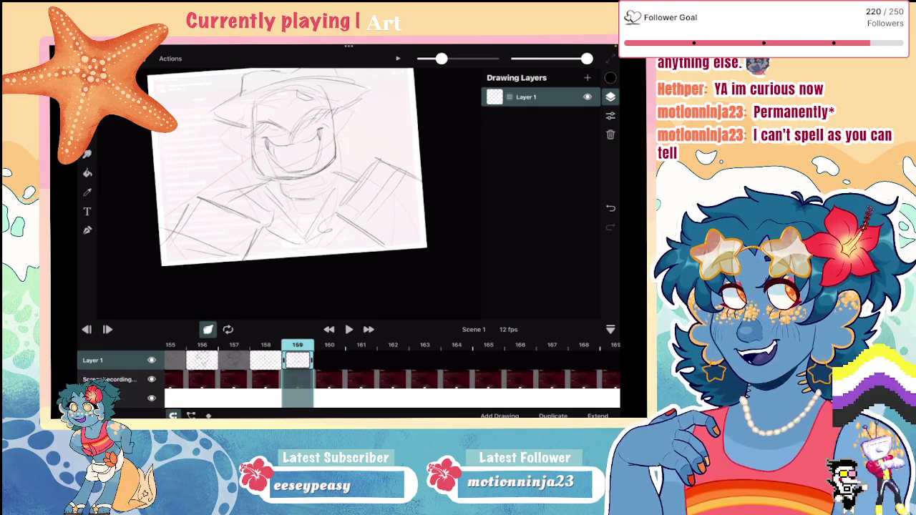
pyautogui.moveTo(299, 207); pyautogui.dragTo(297, 224)
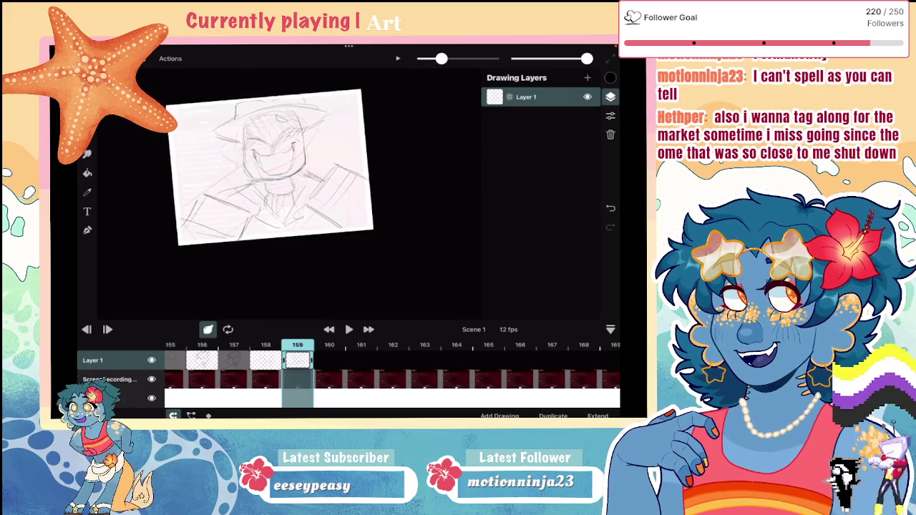
# Switch back to the brush and add a blank frame 160 after frame 159
pyautogui.scroll(3, 301, 193)
pyautogui.scroll(2, 289, 194)
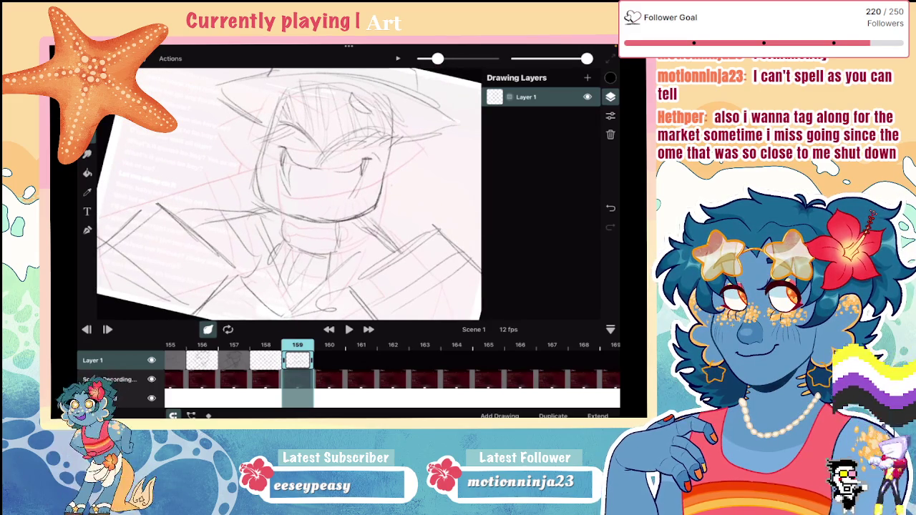
pyautogui.press('b')
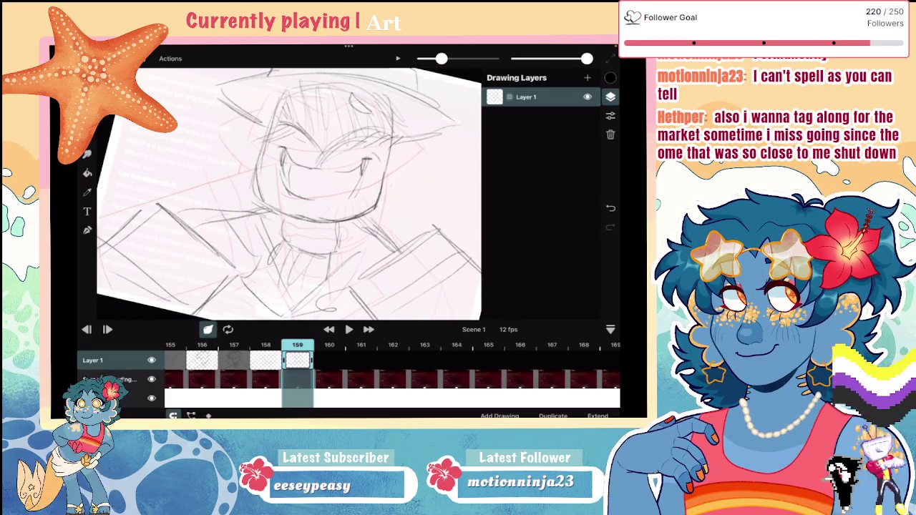
pyautogui.scroll(-3, 289, 194)
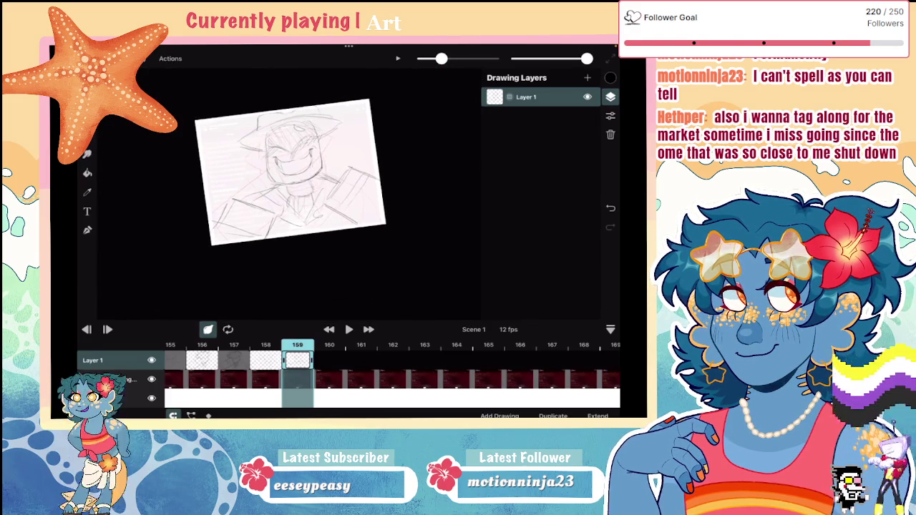
pyautogui.scroll(2, 266, 175)
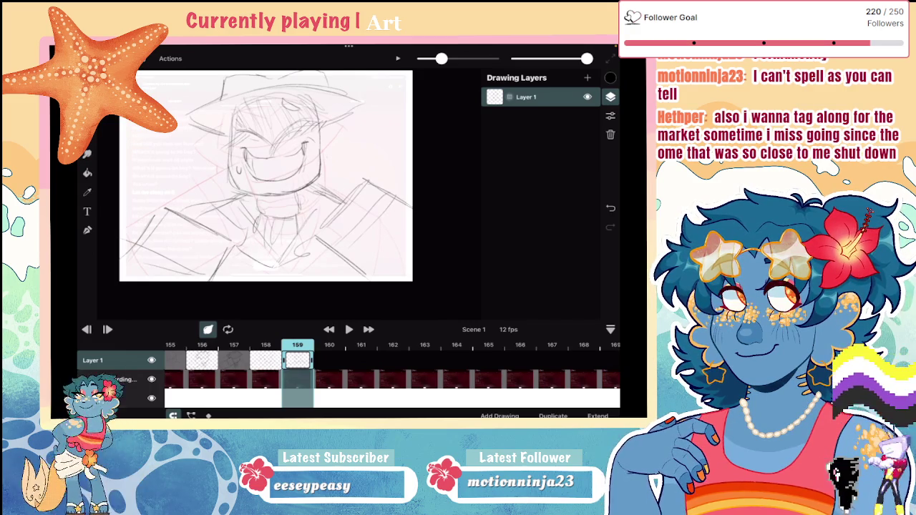
pyautogui.click(298, 360)
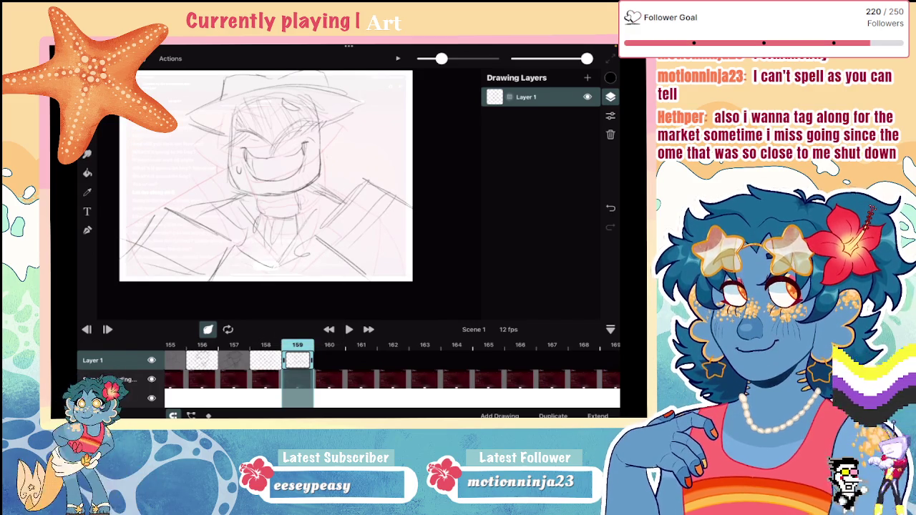
pyautogui.click(499, 415)
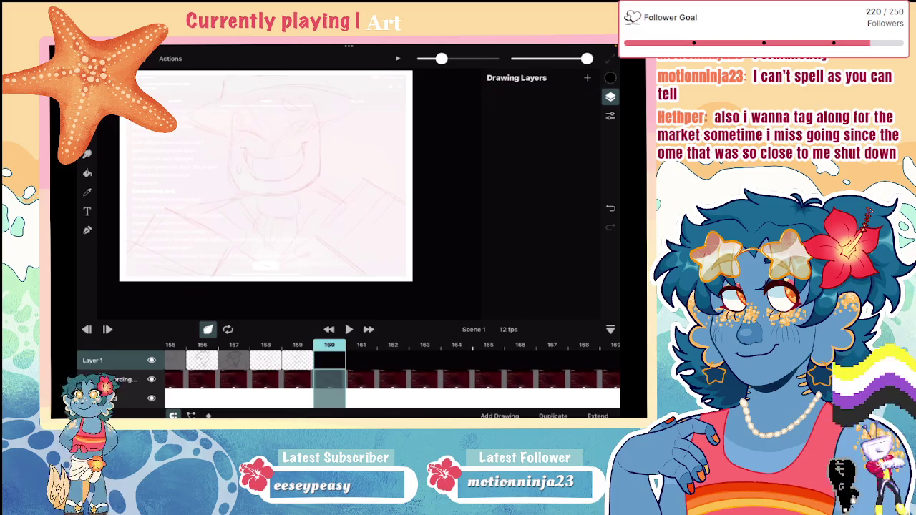
# Draw arcs at the top of the head, replacing an overly long arc with a shorter one
pyautogui.scroll(3, 286, 193)
pyautogui.moveTo(266, 121)
pyautogui.mouseDown()
pyautogui.moveTo(270, 141)
pyautogui.moveTo(287, 142)
pyautogui.mouseUp()
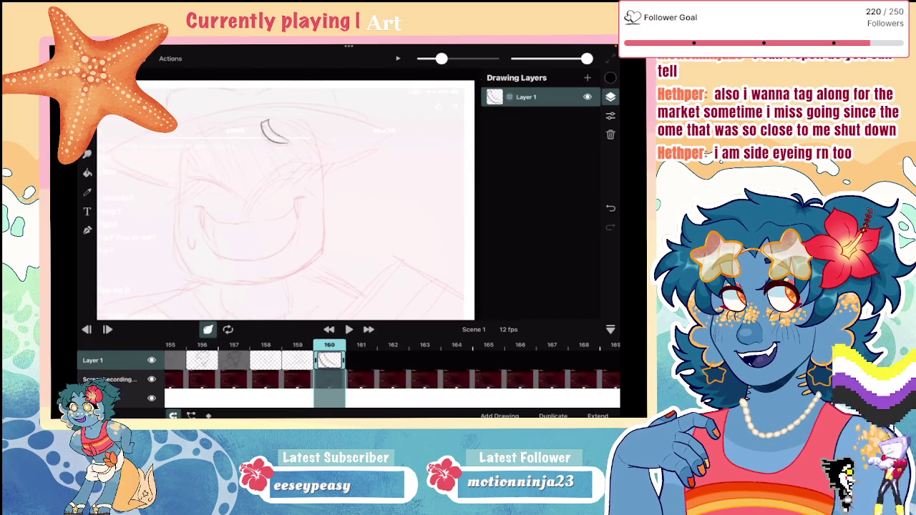
pyautogui.moveTo(224, 149)
pyautogui.mouseDown()
pyautogui.moveTo(292, 122)
pyautogui.moveTo(374, 128)
pyautogui.mouseUp()
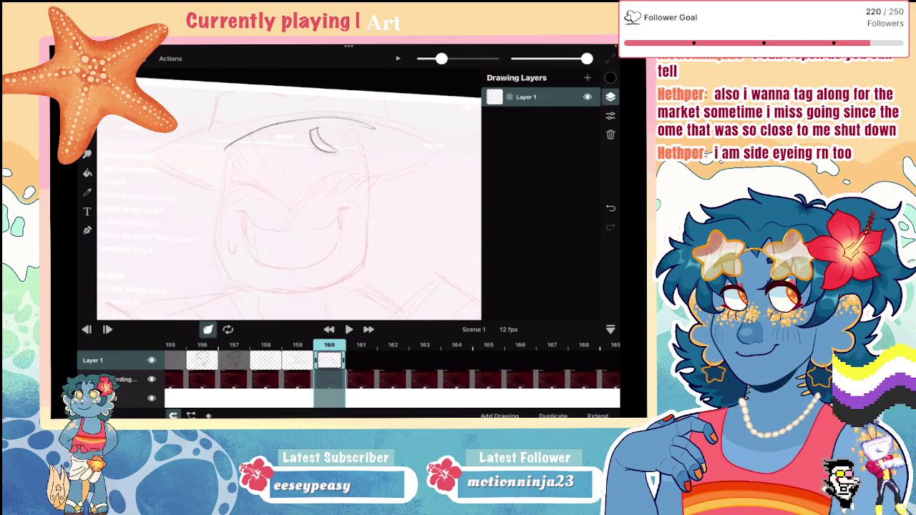
pyautogui.hotkey('ctrl', 'z')
pyautogui.moveTo(229, 152); pyautogui.dragTo(282, 133)
# On frame 159, add curved ear lines beside the face, then return to frame 160
pyautogui.click(297, 360)
pyautogui.moveTo(197, 193); pyautogui.dragTo(179, 251)
pyautogui.moveTo(397, 184)
pyautogui.mouseDown()
pyautogui.moveTo(381, 211)
pyautogui.moveTo(402, 246)
pyautogui.mouseUp()
pyautogui.moveTo(384, 243); pyautogui.dragTo(398, 258)
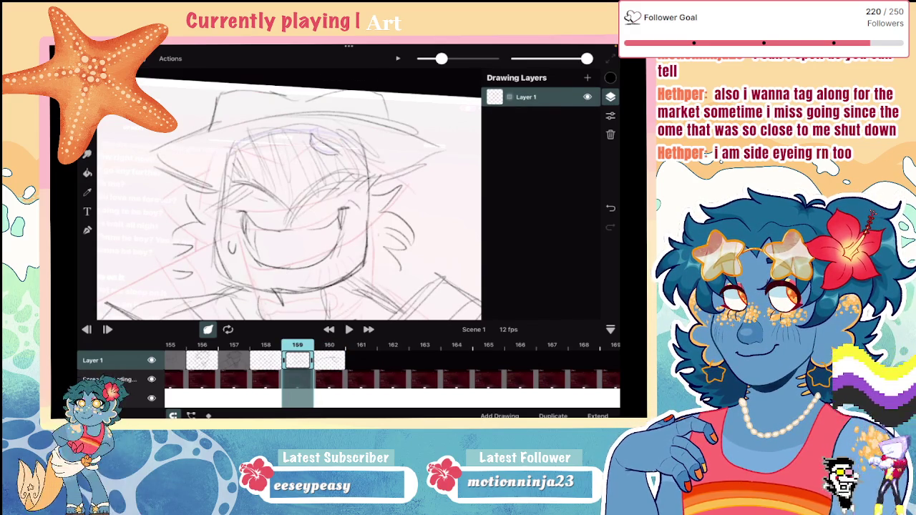
pyautogui.click(329, 359)
# Draw frame 160's head outline: top, left side, right side and bottom
pyautogui.moveTo(228, 152); pyautogui.dragTo(365, 148)
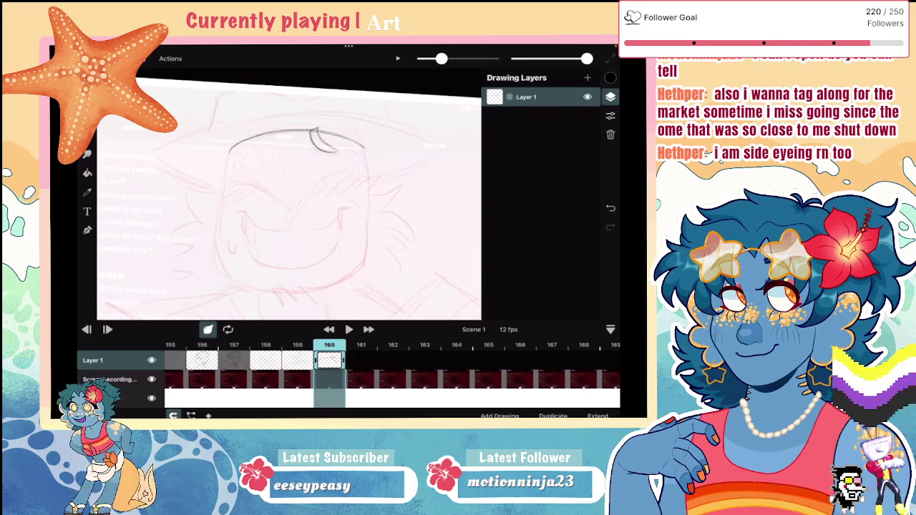
pyautogui.moveTo(214, 173)
pyautogui.mouseDown()
pyautogui.moveTo(219, 275)
pyautogui.moveTo(272, 290)
pyautogui.mouseUp()
pyautogui.moveTo(365, 152)
pyautogui.mouseDown()
pyautogui.moveTo(359, 262)
pyautogui.moveTo(285, 290)
pyautogui.mouseUp()
pyautogui.moveTo(355, 273); pyautogui.dragTo(262, 289)
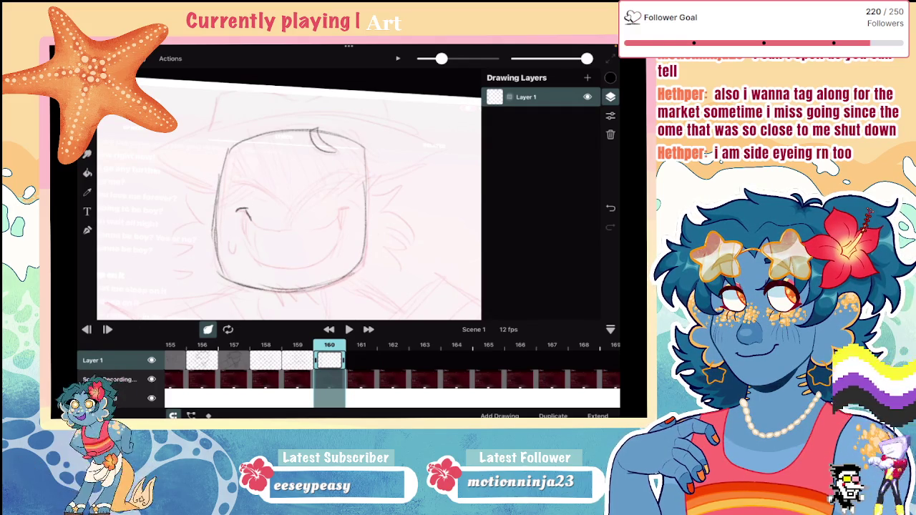
# Sketch the wide smile, the upper lip line, and the left and right brows
pyautogui.moveTo(310, 226); pyautogui.dragTo(350, 206)
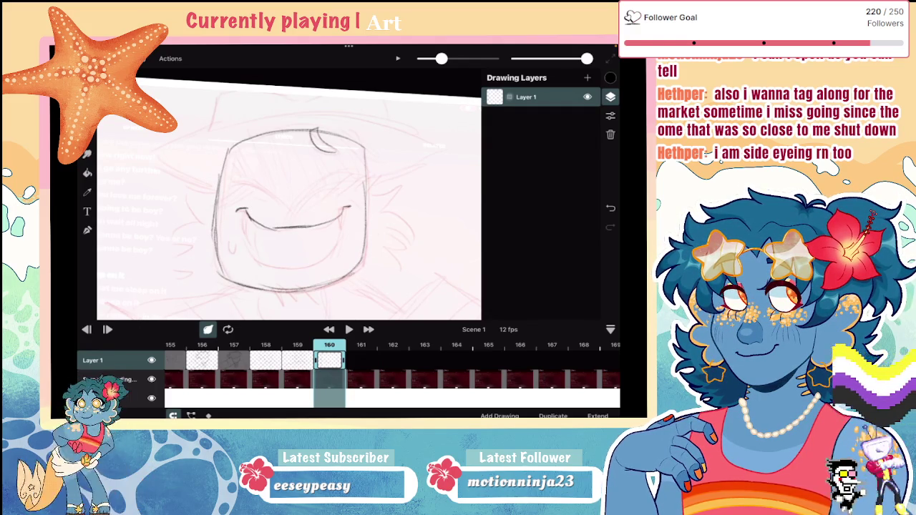
pyautogui.moveTo(285, 267); pyautogui.dragTo(348, 207)
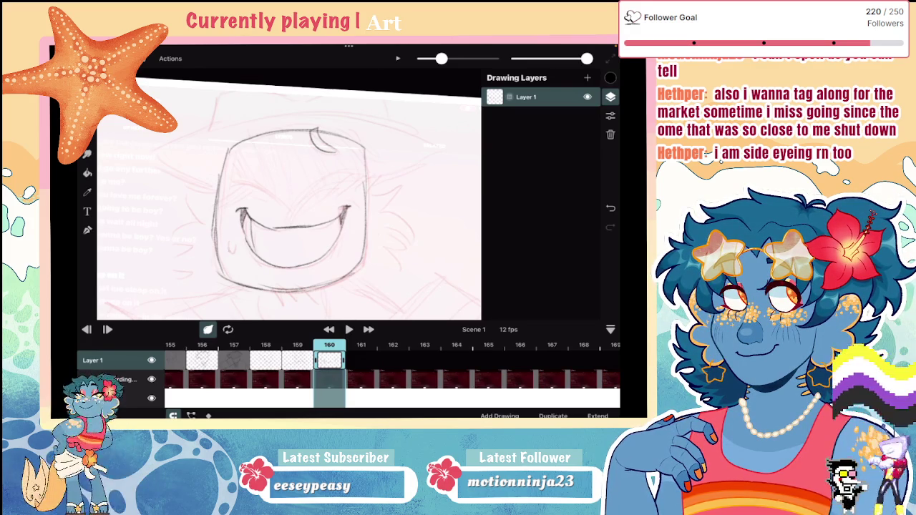
pyautogui.moveTo(218, 185)
pyautogui.mouseDown()
pyautogui.moveTo(292, 211)
pyautogui.moveTo(350, 176)
pyautogui.moveTo(380, 182)
pyautogui.mouseUp()
pyautogui.moveTo(335, 196); pyautogui.dragTo(381, 183)
pyautogui.moveTo(233, 188); pyautogui.dragTo(198, 207)
pyautogui.moveTo(261, 193); pyautogui.dragTo(211, 206)
pyautogui.scroll(-3, 286, 201)
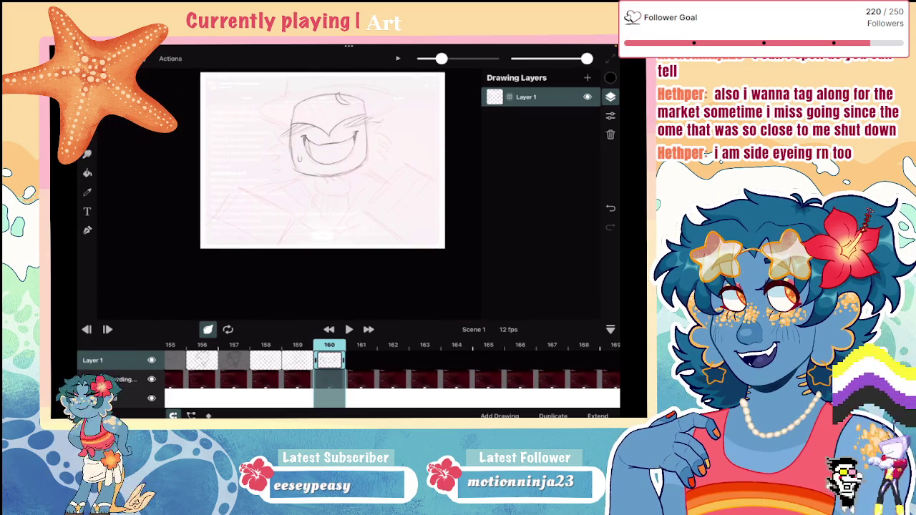
# Draw an arched hat brim and the hat's top above the head
pyautogui.scroll(2, 307, 200)
pyautogui.scroll(3, 307, 208)
pyautogui.moveTo(190, 183)
pyautogui.mouseDown()
pyautogui.moveTo(303, 150)
pyautogui.moveTo(440, 175)
pyautogui.mouseUp()
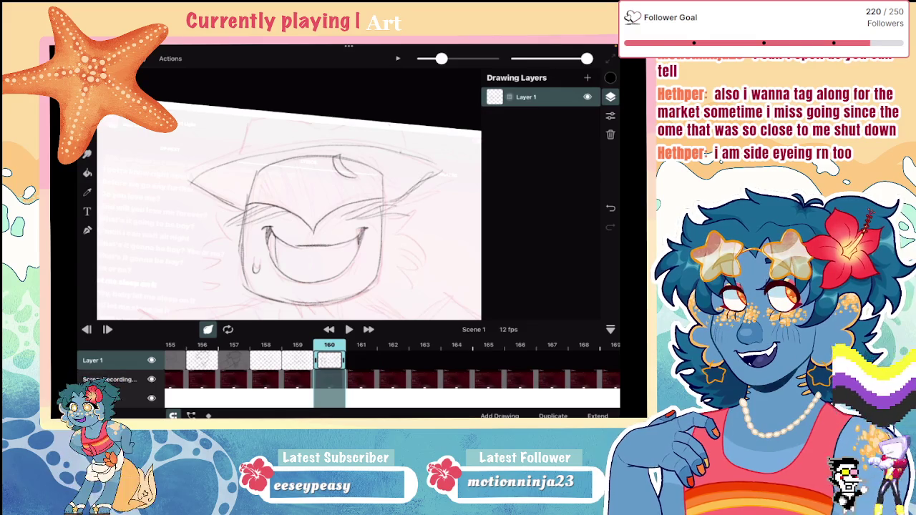
pyautogui.moveTo(389, 139)
pyautogui.mouseDown()
pyautogui.moveTo(264, 126)
pyautogui.moveTo(236, 158)
pyautogui.moveTo(297, 129)
pyautogui.mouseUp()
pyautogui.scroll(-3, 286, 211)
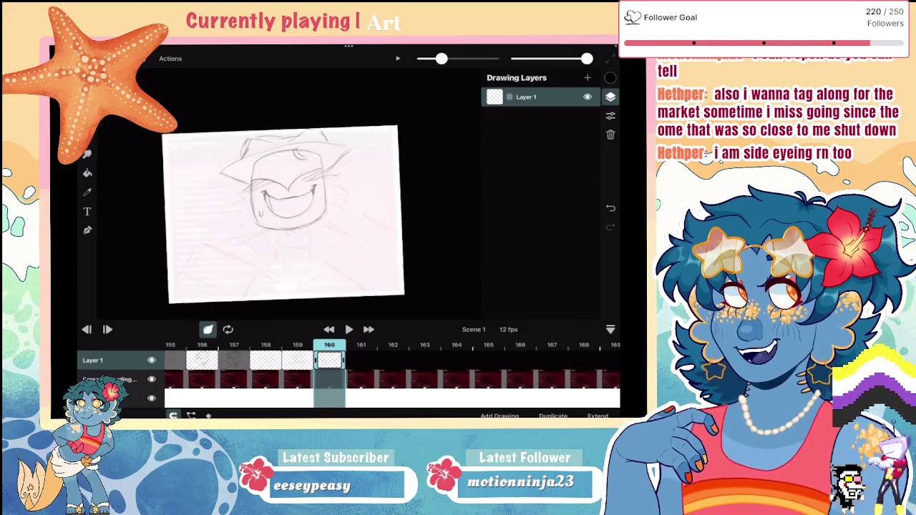
pyautogui.scroll(3, 286, 211)
# Sketch hair along both sides of the head and hatch stubble below the chin
pyautogui.moveTo(255, 142)
pyautogui.mouseDown()
pyautogui.moveTo(217, 149)
pyautogui.moveTo(216, 172)
pyautogui.moveTo(200, 178)
pyautogui.moveTo(205, 199)
pyautogui.mouseUp()
pyautogui.moveTo(230, 199); pyautogui.dragTo(216, 229)
pyautogui.moveTo(237, 232)
pyautogui.mouseDown()
pyautogui.moveTo(214, 244)
pyautogui.moveTo(226, 253)
pyautogui.mouseUp()
pyautogui.moveTo(299, 243); pyautogui.dragTo(298, 262)
pyautogui.moveTo(315, 247)
pyautogui.mouseDown()
pyautogui.moveTo(305, 258)
pyautogui.moveTo(320, 255)
pyautogui.mouseUp()
pyautogui.moveTo(387, 144)
pyautogui.mouseDown()
pyautogui.moveTo(366, 166)
pyautogui.moveTo(379, 176)
pyautogui.mouseUp()
pyautogui.moveTo(403, 175); pyautogui.dragTo(372, 190)
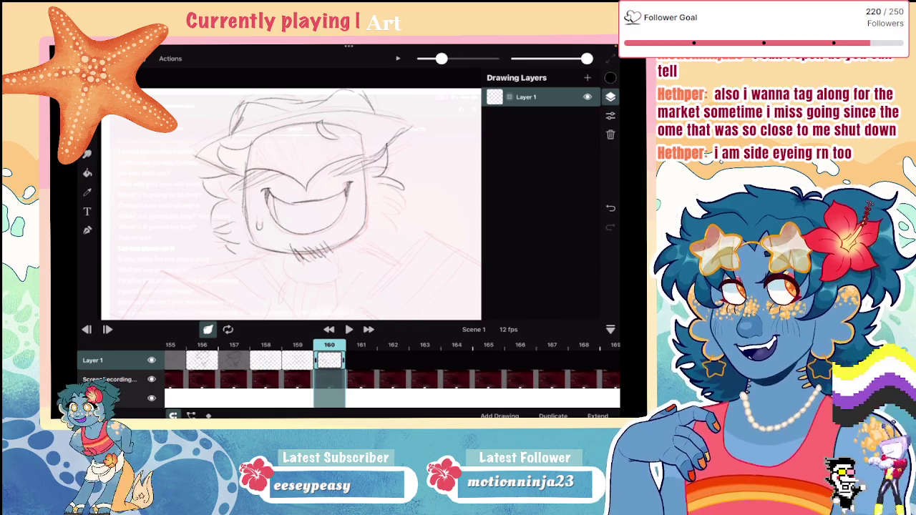
pyautogui.scroll(-5, 286, 204)
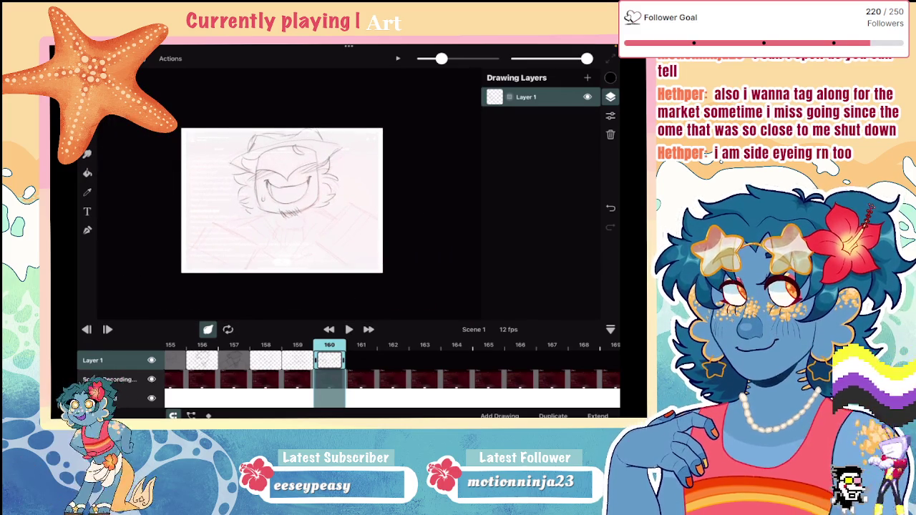
pyautogui.scroll(5, 286, 207)
# Draw four hair strands under the hat brim, undoing and redoing the last one
pyautogui.moveTo(233, 150); pyautogui.dragTo(229, 186)
pyautogui.moveTo(240, 149)
pyautogui.mouseDown()
pyautogui.moveTo(236, 185)
pyautogui.moveTo(247, 174)
pyautogui.mouseUp()
pyautogui.moveTo(270, 140)
pyautogui.mouseDown()
pyautogui.moveTo(267, 178)
pyautogui.moveTo(281, 176)
pyautogui.mouseUp()
pyautogui.moveTo(306, 149); pyautogui.dragTo(299, 183)
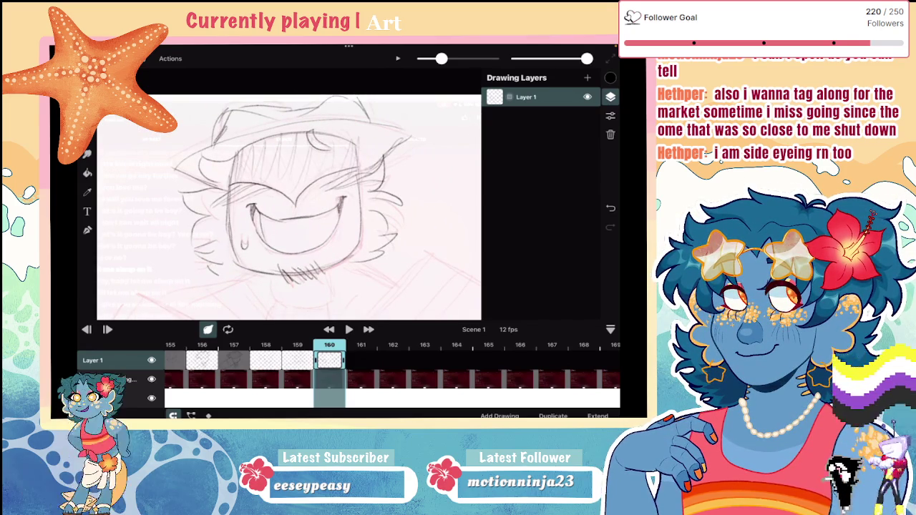
pyautogui.scroll(-2, 314, 204)
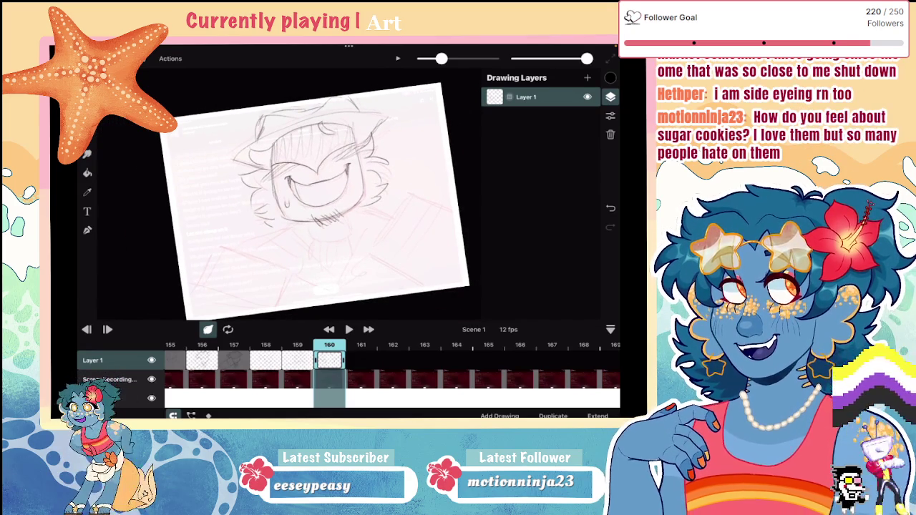
pyautogui.hotkey('ctrl', 'z')
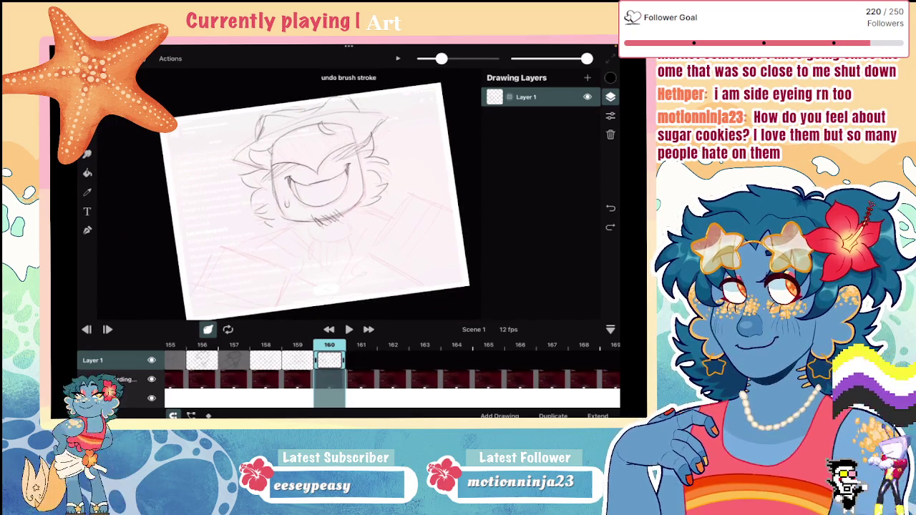
pyautogui.hotkey('ctrl', 'shift', 'z')
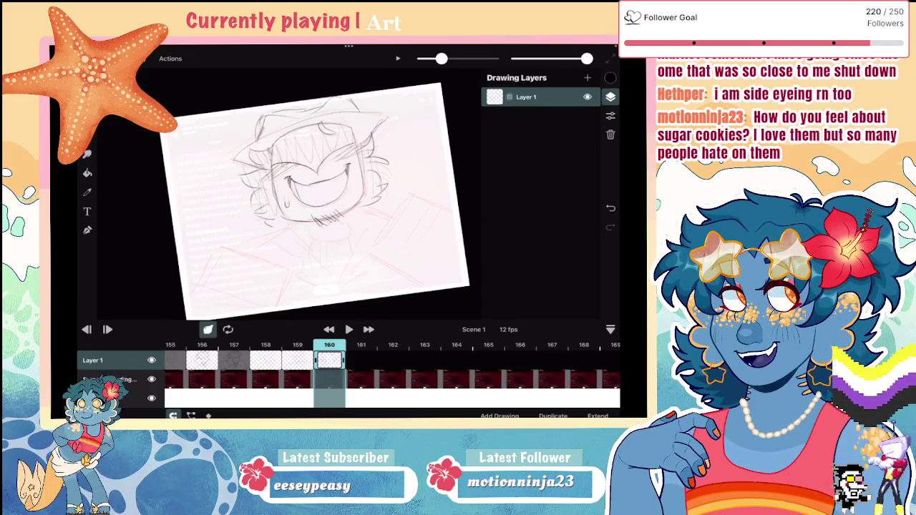
# Add faint strokes on the left hair, cheek and face, then select the lower-right strokes
pyautogui.scroll(2, 288, 195)
pyautogui.moveTo(243, 160)
pyautogui.mouseDown()
pyautogui.moveTo(222, 182)
pyautogui.moveTo(232, 216)
pyautogui.moveTo(221, 222)
pyautogui.mouseUp()
pyautogui.moveTo(350, 162); pyautogui.dragTo(334, 226)
pyautogui.scroll(-3, 286, 193)
pyautogui.scroll(3, 283, 193)
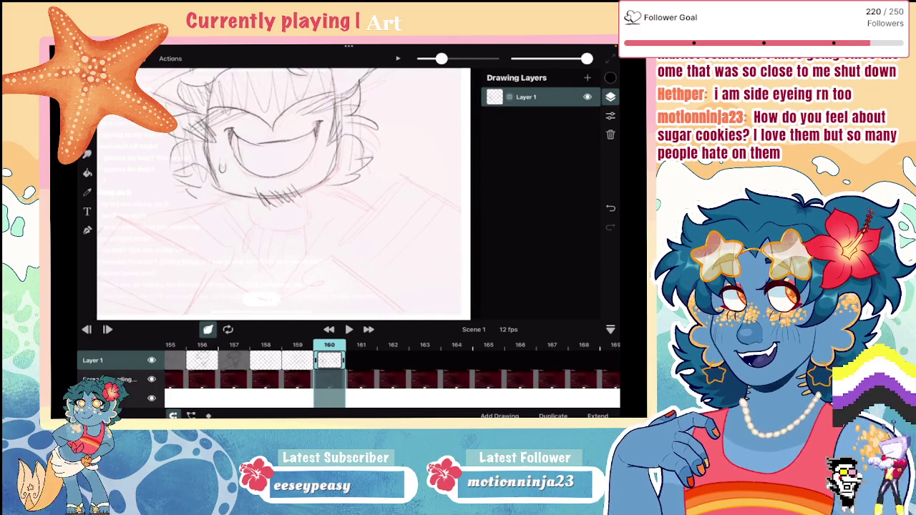
pyautogui.scroll(-3, 282, 193)
pyautogui.scroll(3, 283, 193)
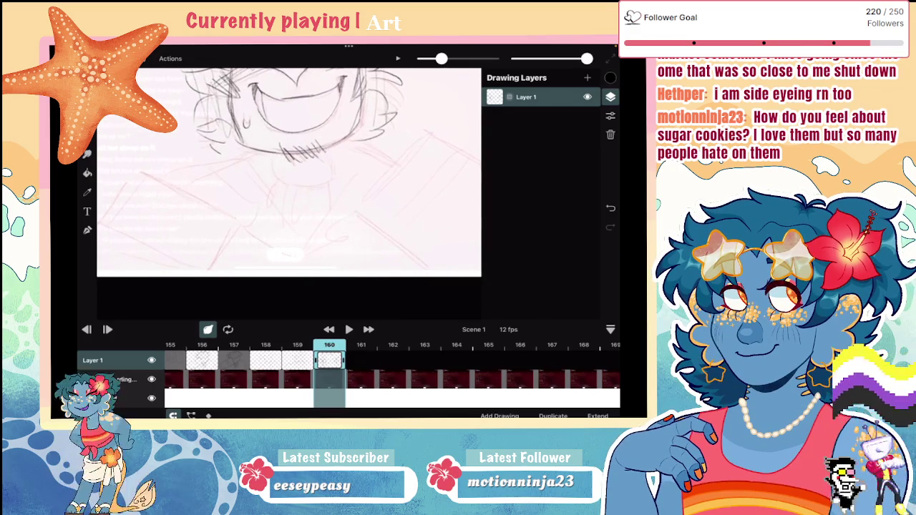
pyautogui.scroll(-3, 283, 193)
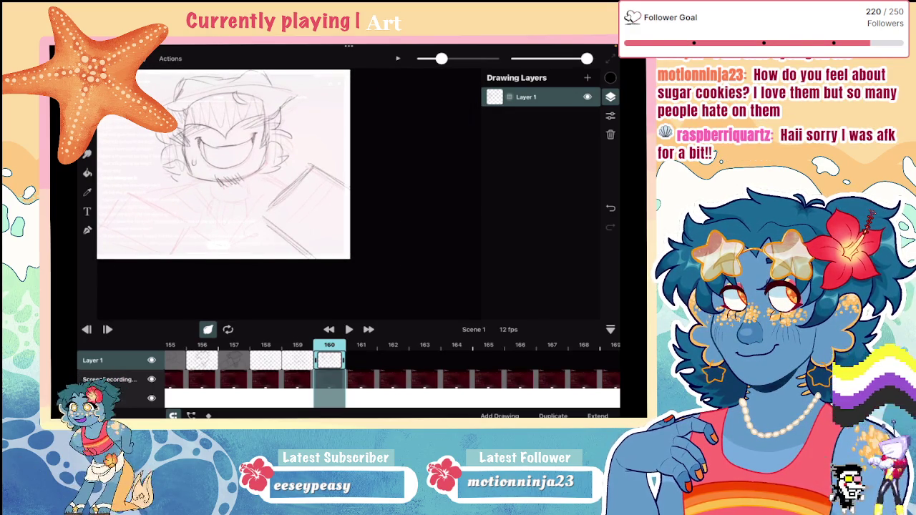
pyautogui.moveTo(231, 249)
pyautogui.mouseDown()
pyautogui.moveTo(263, 189)
pyautogui.moveTo(236, 246)
pyautogui.mouseUp()
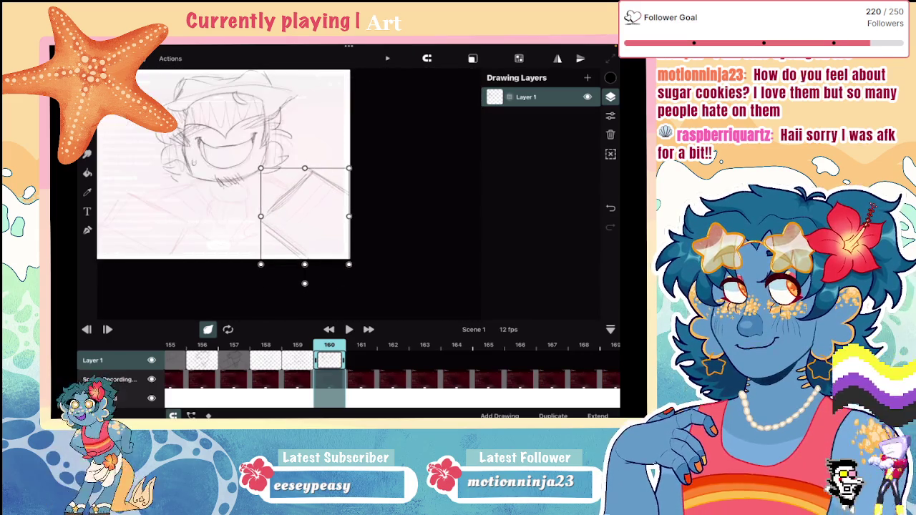
# Nudge the selected strokes slightly down, commit, and sketch a boxy shape at lower left
pyautogui.moveTo(304, 214); pyautogui.dragTo(304, 217)
pyautogui.click(88, 172)
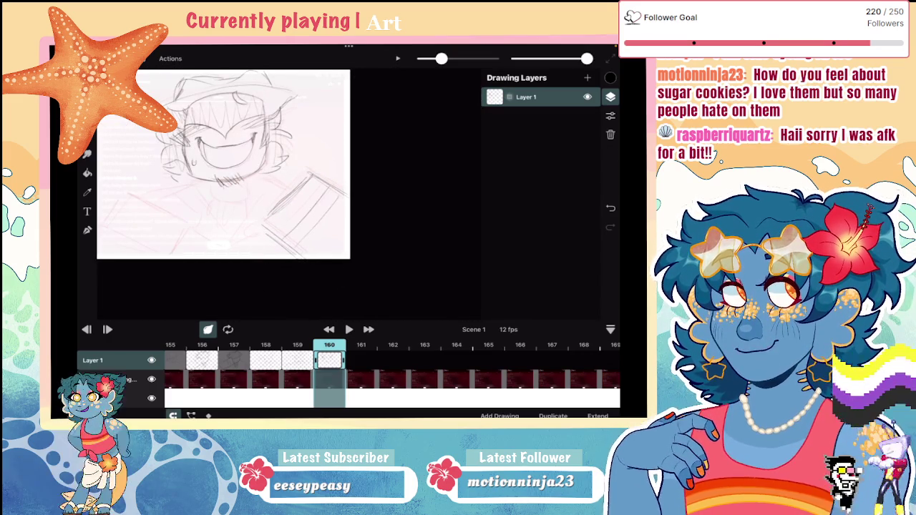
pyautogui.moveTo(223, 164); pyautogui.dragTo(349, 163)
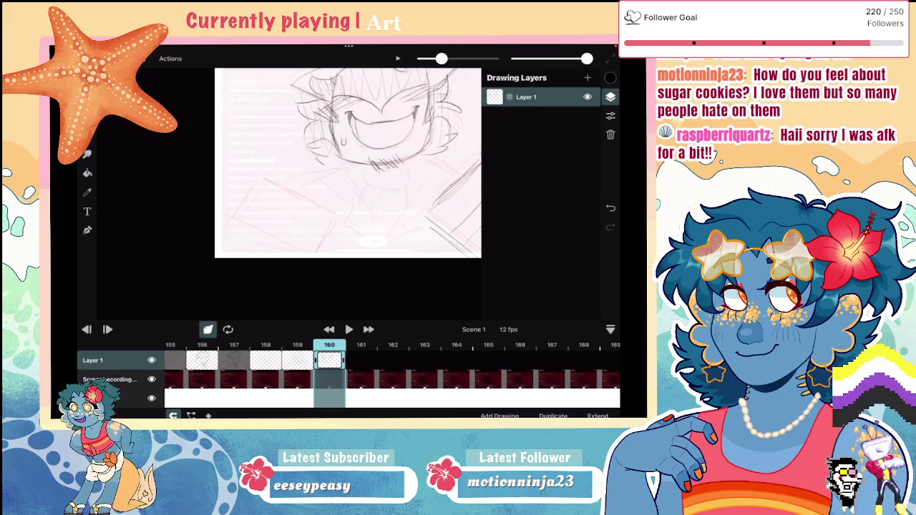
pyautogui.moveTo(287, 198); pyautogui.dragTo(341, 222)
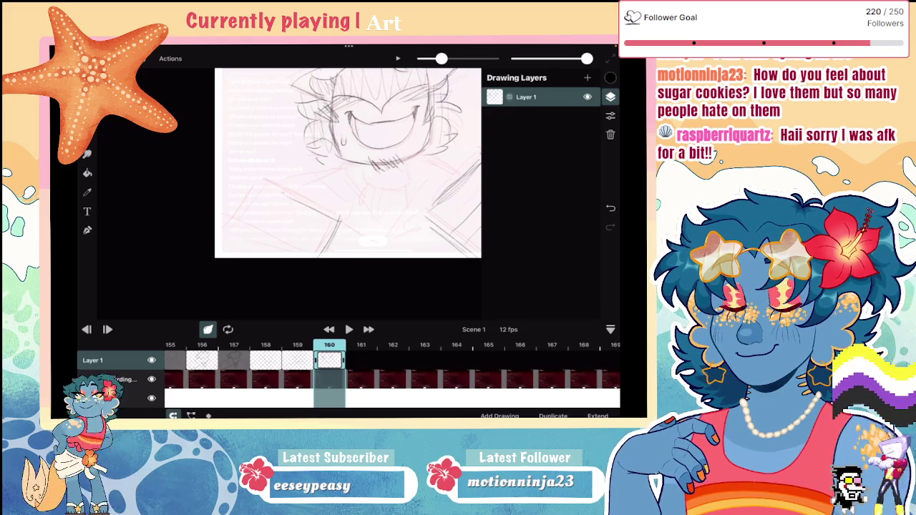
pyautogui.moveTo(266, 189); pyautogui.dragTo(223, 243)
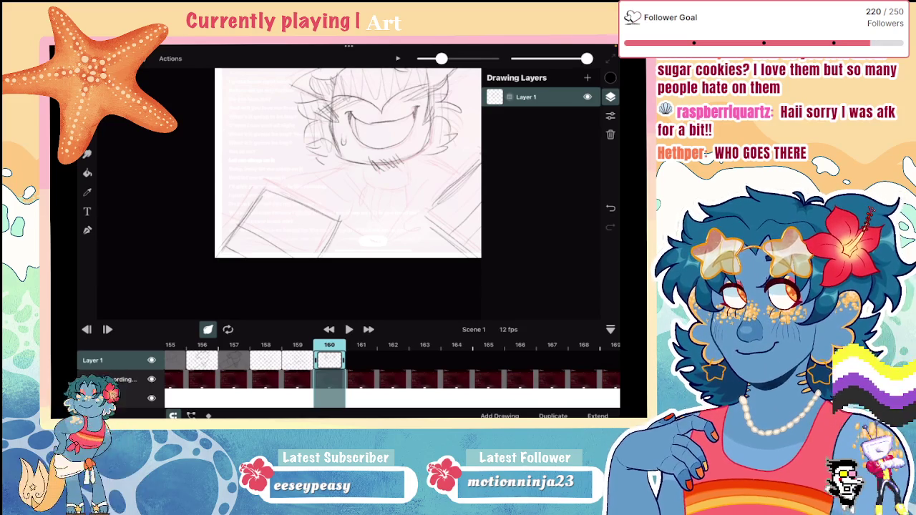
# Step the playhead to frame 162 and recentre the canvas view
pyautogui.moveTo(347, 163); pyautogui.dragTo(309, 166)
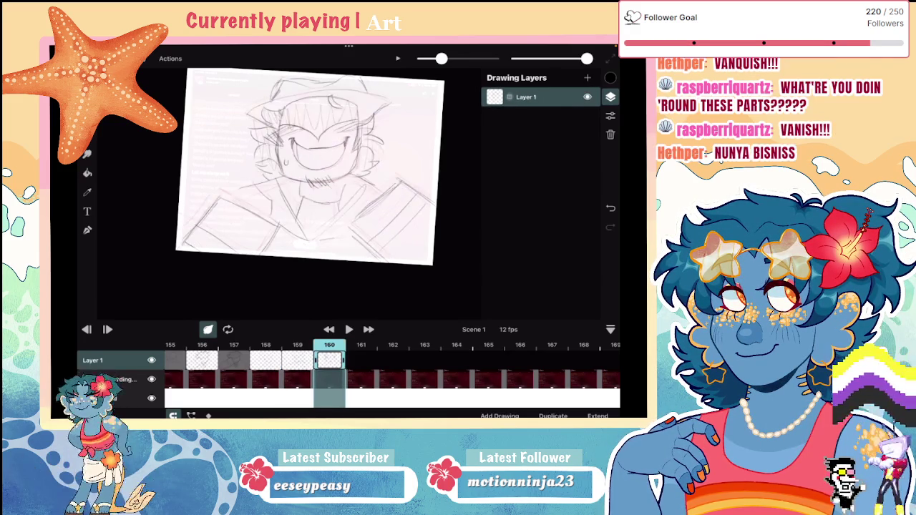
pyautogui.press('Right')
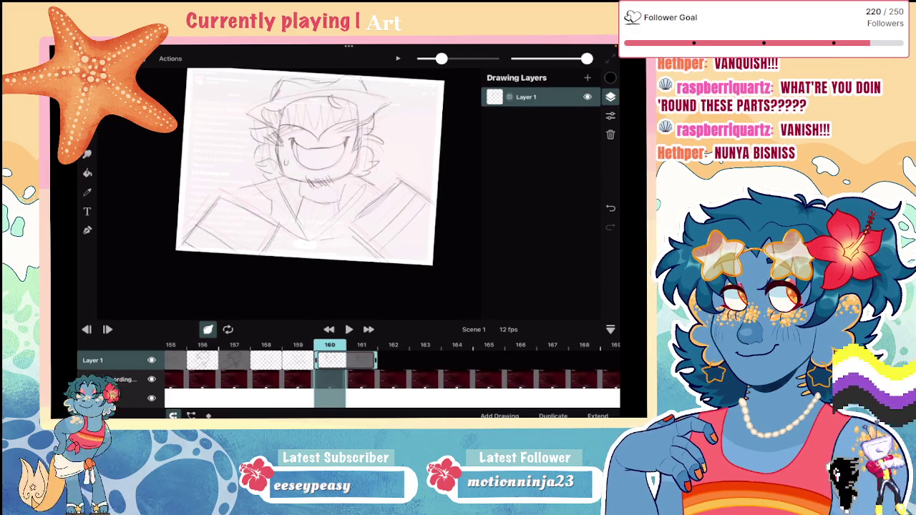
pyautogui.press('Right')
pyautogui.press('Right')
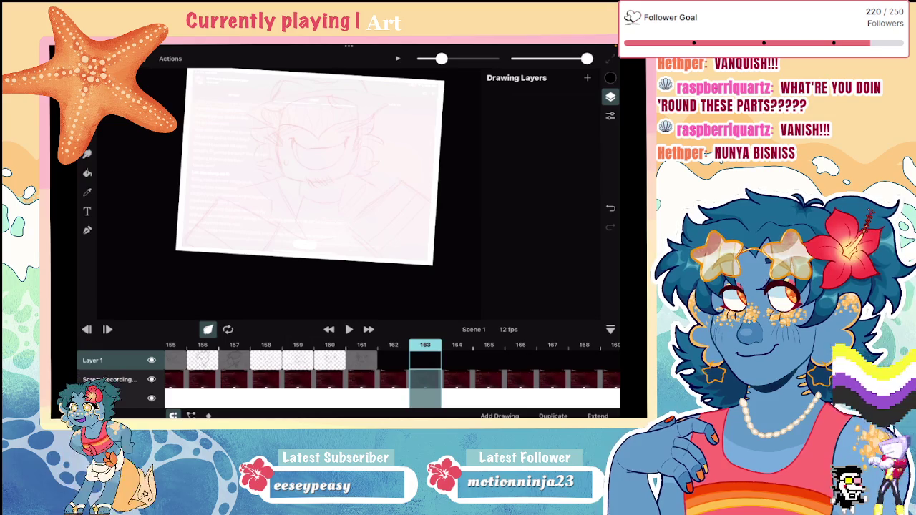
pyautogui.press('Left')
pyautogui.moveTo(310, 167); pyautogui.dragTo(275, 184)
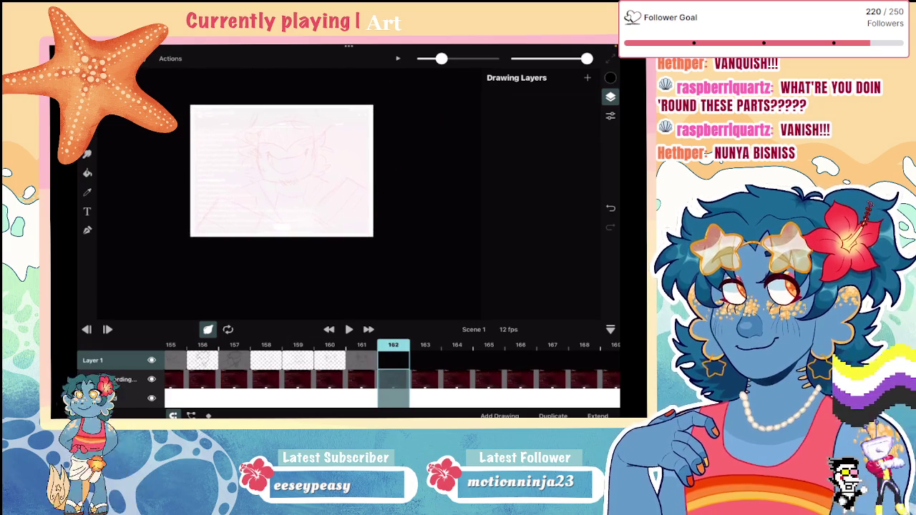
# Scrub the timeline, play the animation, and jump to frame 161
pyautogui.moveTo(301, 361); pyautogui.dragTo(554, 361)
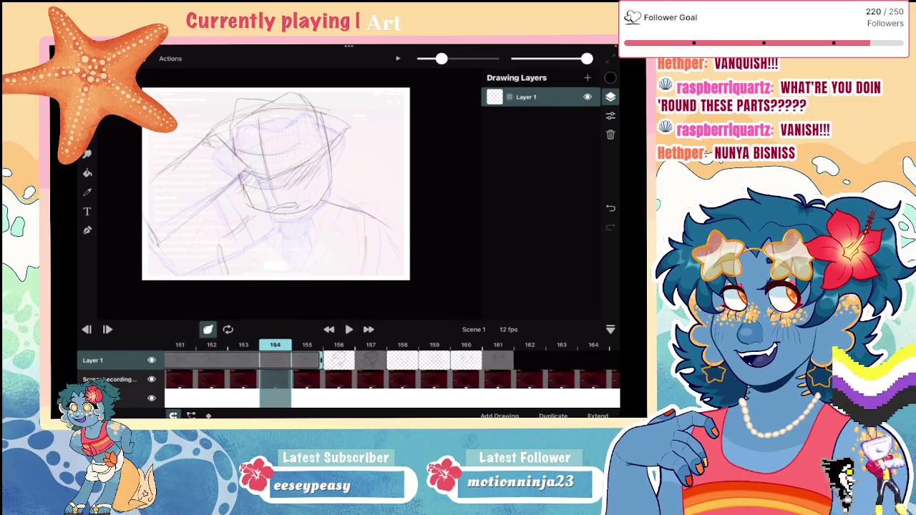
pyautogui.click(348, 329)
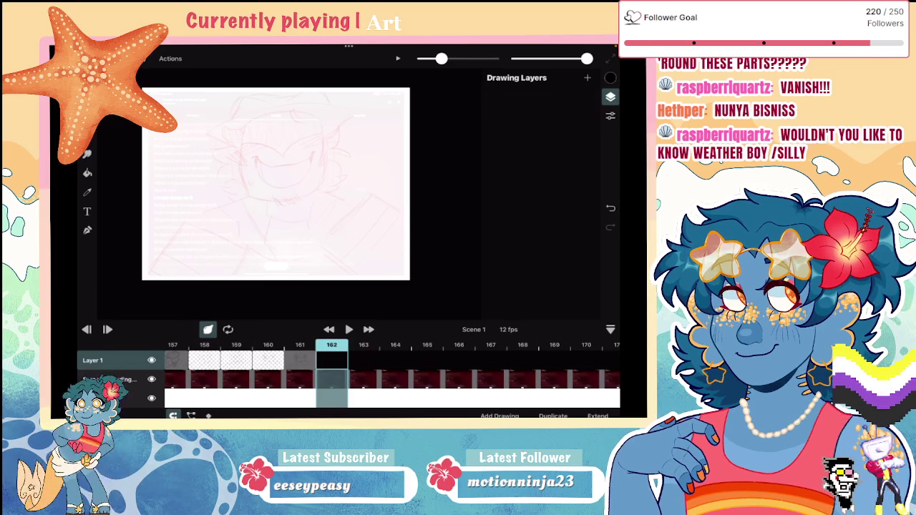
pyautogui.click(300, 360)
# Check blank frame 163, undo a test stroke there, and scrub back to frame 158
pyautogui.hscroll(-1, 393, 360)
pyautogui.hscroll(-1, 393, 360)
pyautogui.click(376, 360)
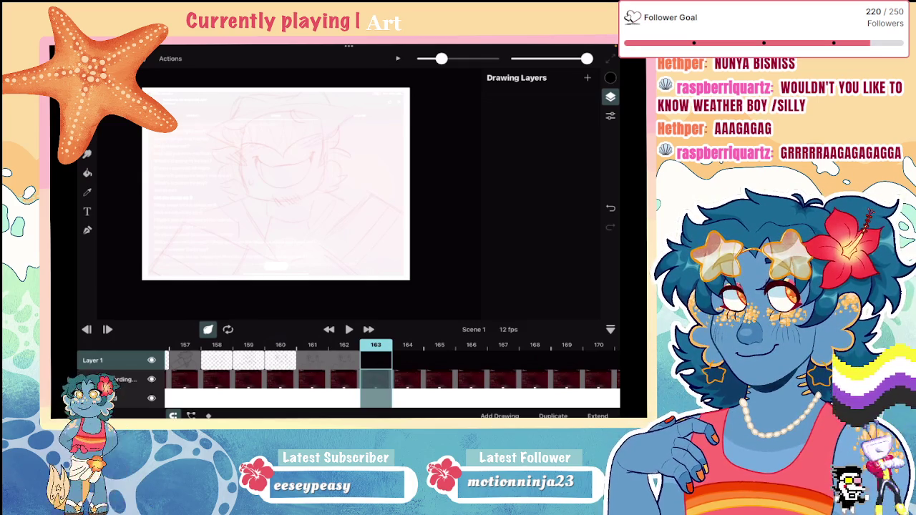
pyautogui.moveTo(218, 154); pyautogui.dragTo(215, 173)
pyautogui.hotkey('ctrl', 'z')
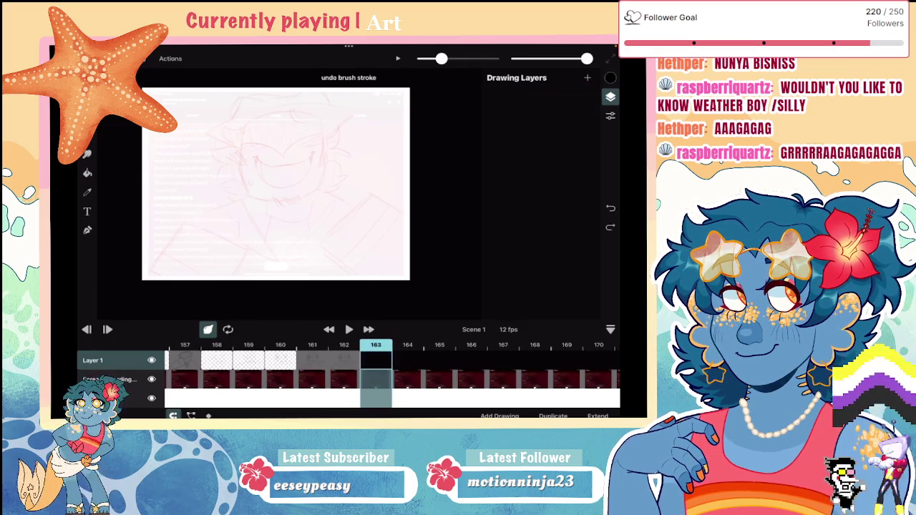
pyautogui.moveTo(376, 345); pyautogui.dragTo(217, 345)
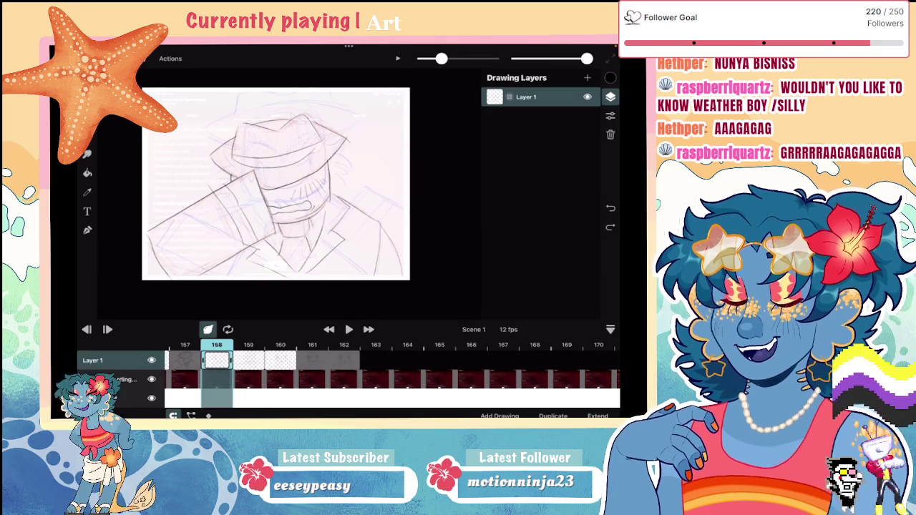
# Compare frames 159 and 160 by flipping between them, and start the Transform tool
pyautogui.click(248, 345)
pyautogui.click(281, 345)
pyautogui.click(248, 345)
pyautogui.click(281, 345)
pyautogui.click(249, 345)
pyautogui.click(152, 58)
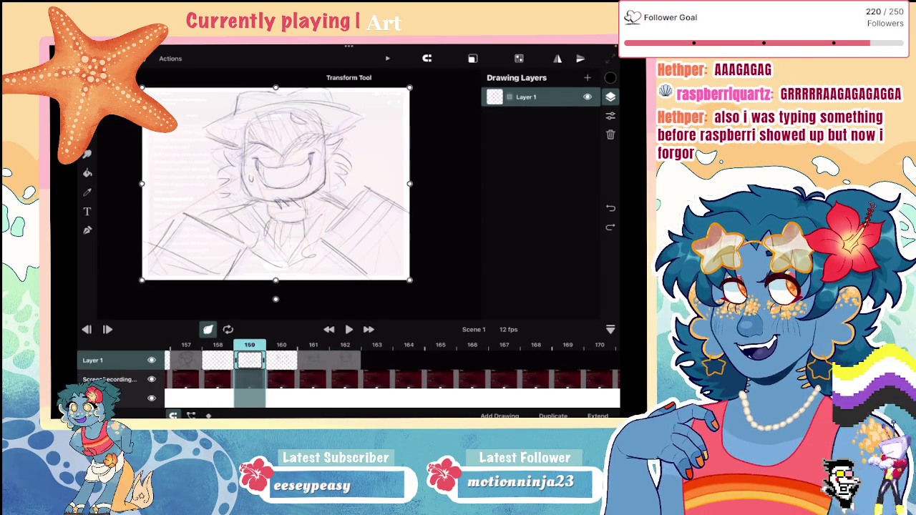
pyautogui.click(281, 345)
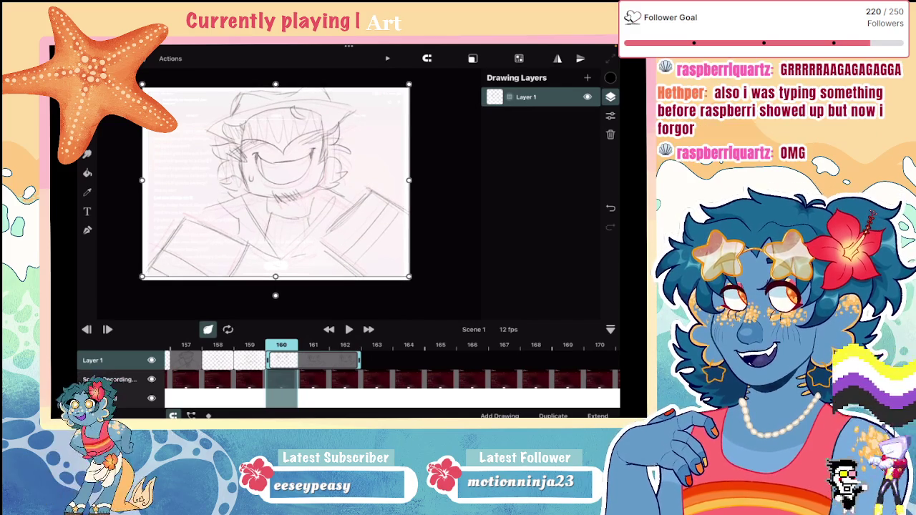
# Paste the sketch into blank frame 163, nudge it slightly up, and commit
pyautogui.click(249, 345)
pyautogui.click(281, 360)
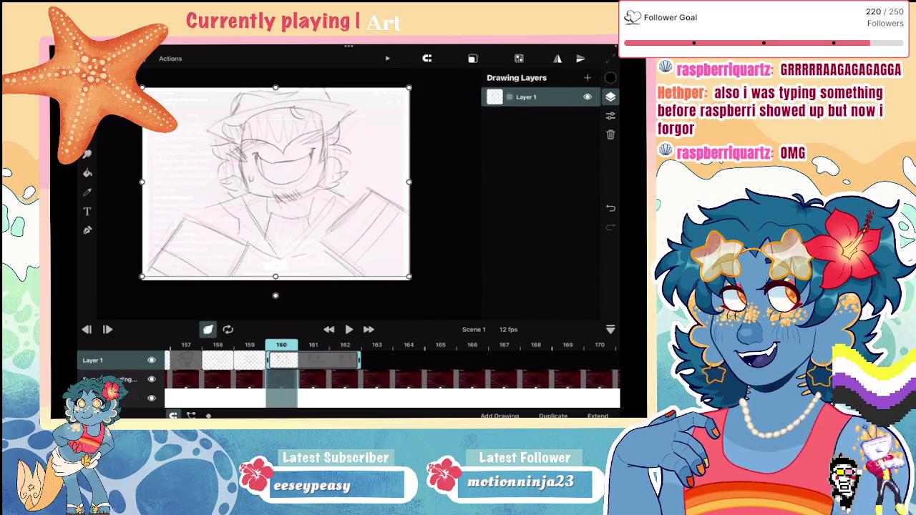
pyautogui.click(376, 345)
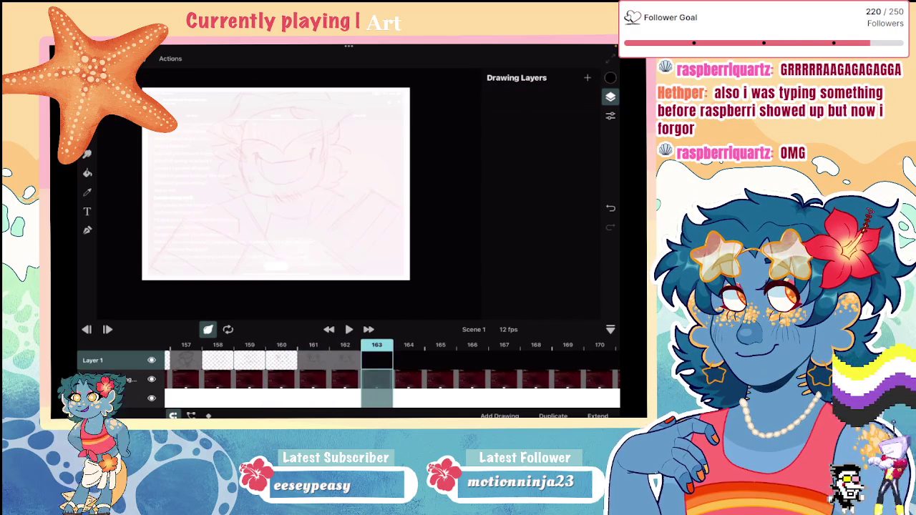
pyautogui.click(250, 345)
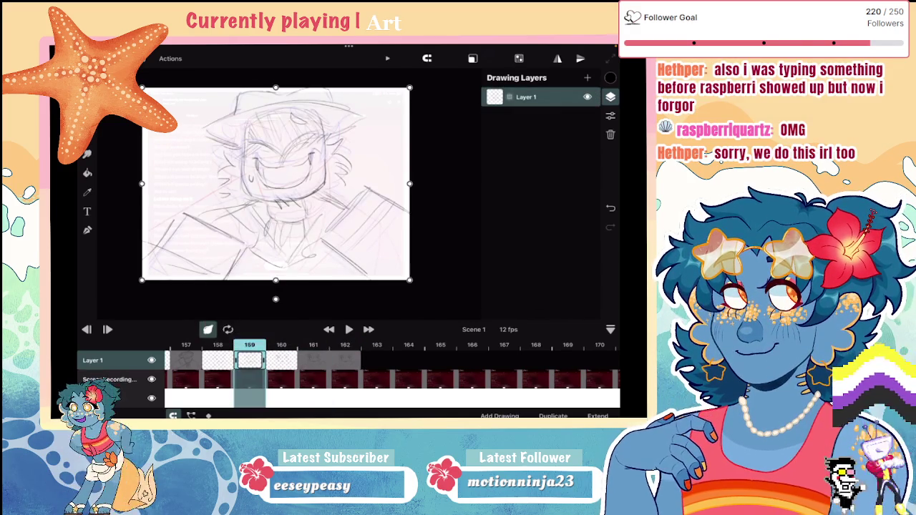
pyautogui.click(376, 360)
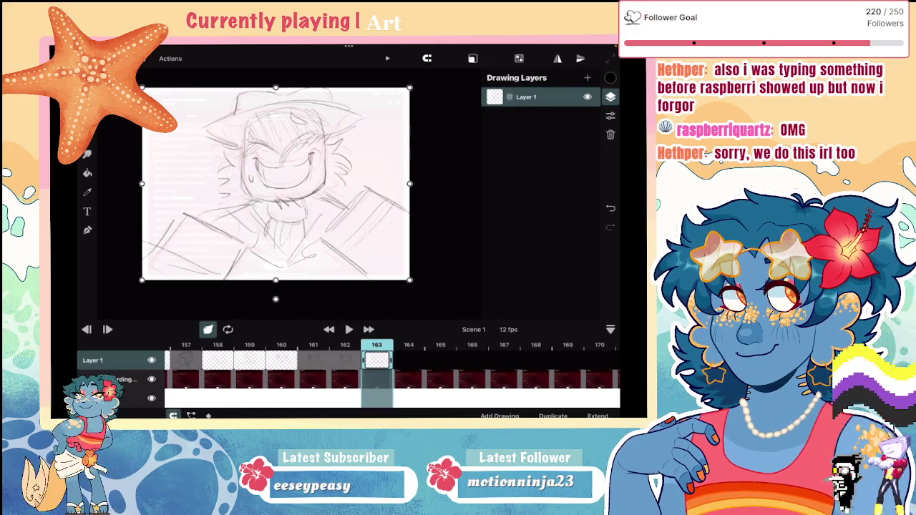
pyautogui.moveTo(275, 183); pyautogui.dragTo(276, 178)
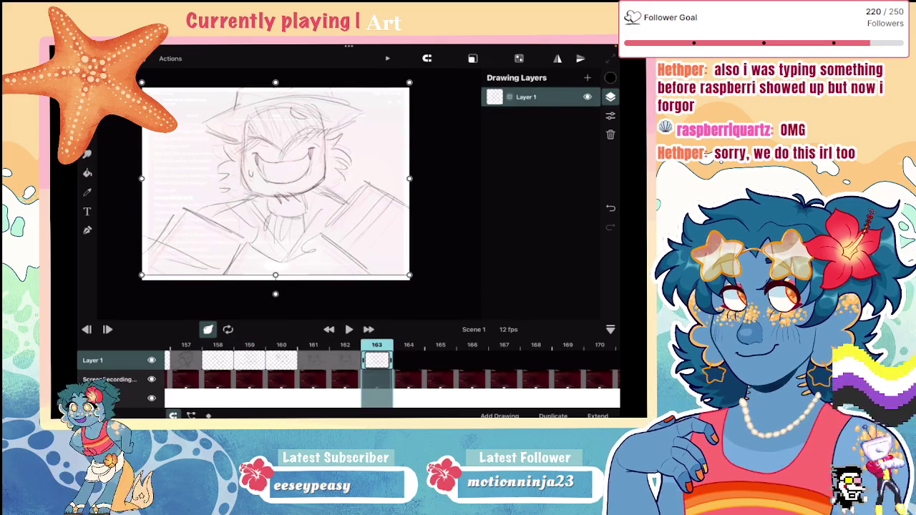
pyautogui.click(87, 192)
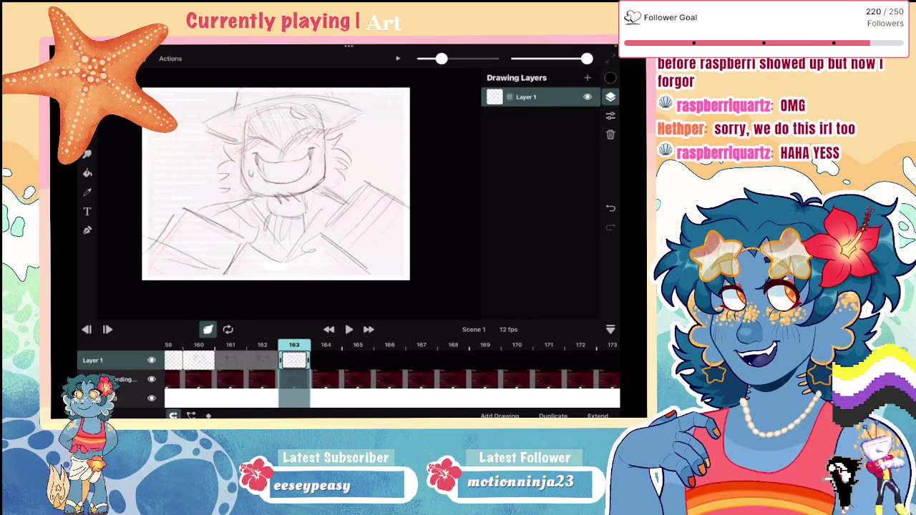
# On frame 164, draw the head top, both face sides, the chin curve, and a grin with a tooth line
pyautogui.press('Right')
pyautogui.scroll(2, 276, 183)
pyautogui.moveTo(207, 135); pyautogui.dragTo(325, 143)
pyautogui.moveTo(213, 135); pyautogui.dragTo(203, 223)
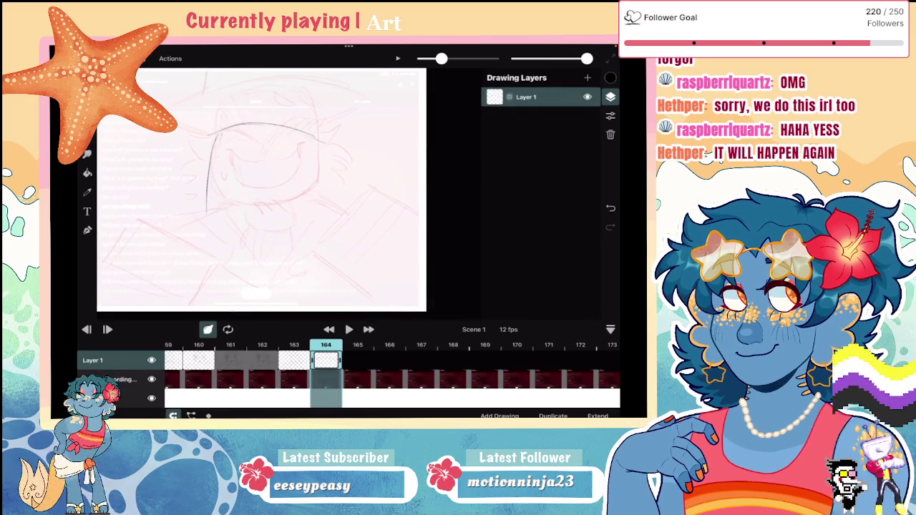
pyautogui.moveTo(328, 148)
pyautogui.mouseDown()
pyautogui.moveTo(307, 241)
pyautogui.moveTo(216, 257)
pyautogui.mouseUp()
pyautogui.moveTo(203, 219)
pyautogui.mouseDown()
pyautogui.moveTo(241, 251)
pyautogui.moveTo(301, 239)
pyautogui.mouseUp()
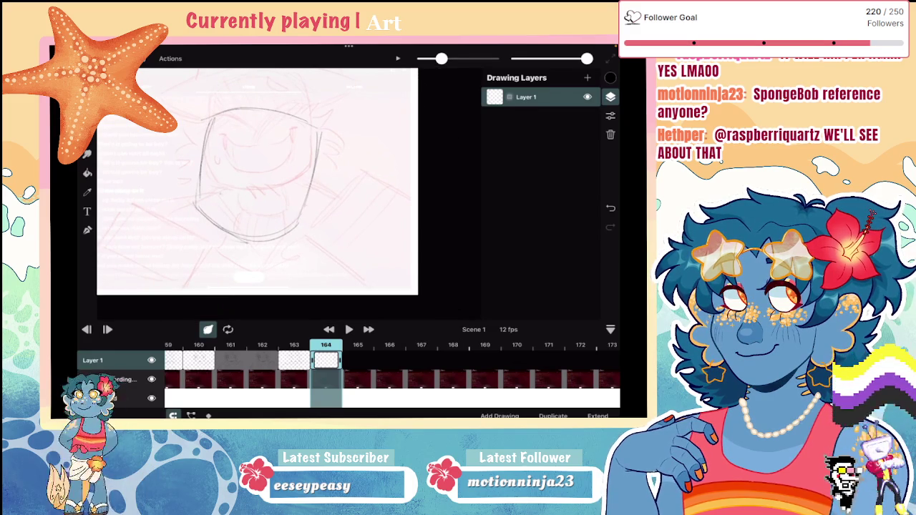
pyautogui.moveTo(218, 189); pyautogui.dragTo(243, 208)
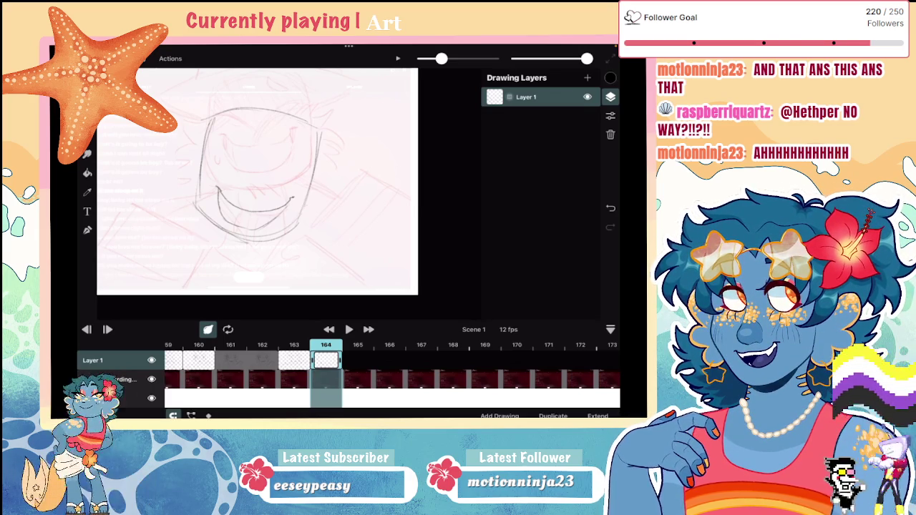
pyautogui.moveTo(221, 204); pyautogui.dragTo(226, 216)
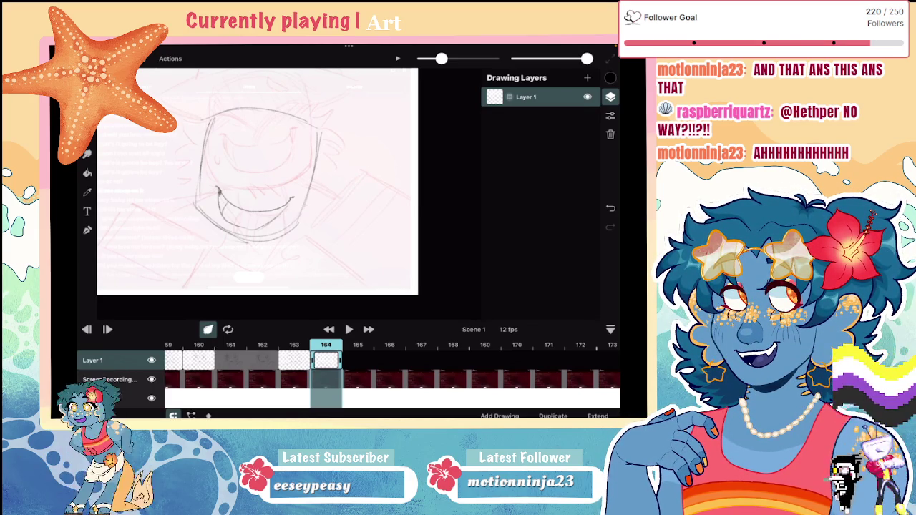
# Mark the mouth's right corner, hatch under the grin, and sketch the hat crown
pyautogui.moveTo(282, 211); pyautogui.dragTo(288, 203)
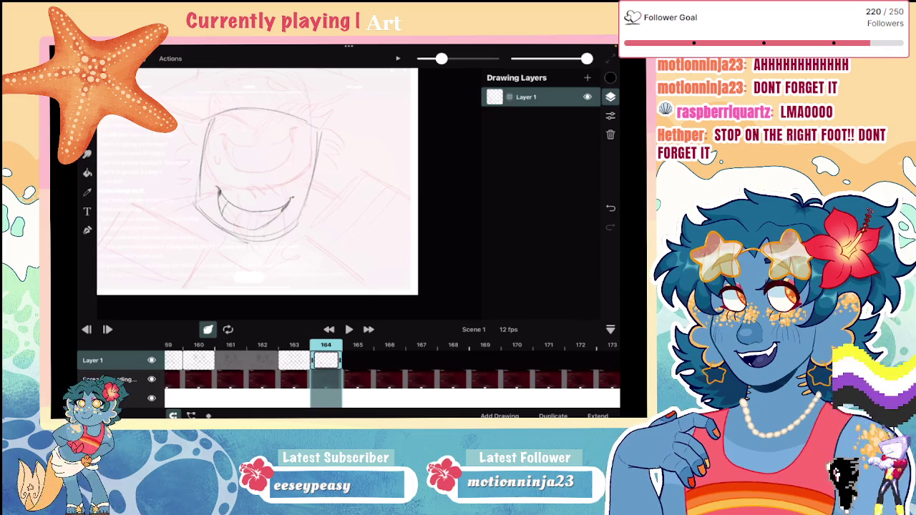
pyautogui.moveTo(252, 235)
pyautogui.mouseDown()
pyautogui.moveTo(242, 246)
pyautogui.moveTo(225, 240)
pyautogui.mouseUp()
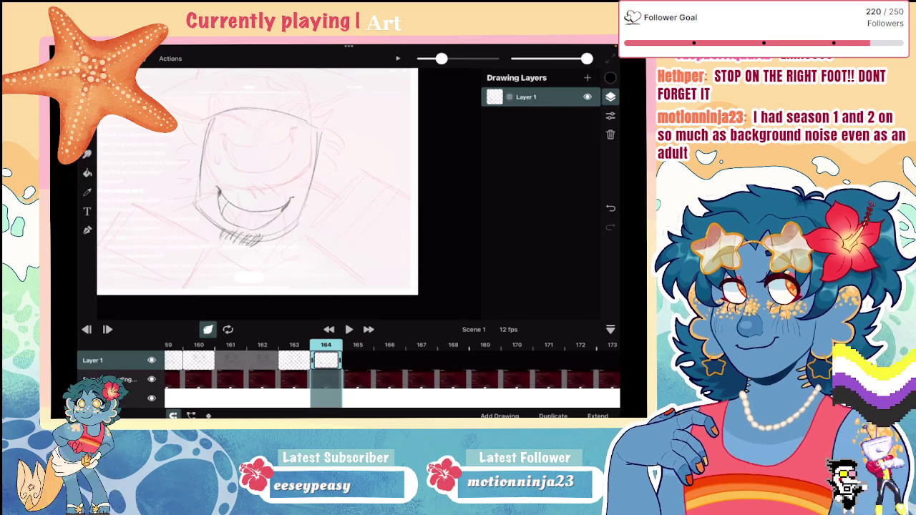
pyautogui.scroll(2, 258, 183)
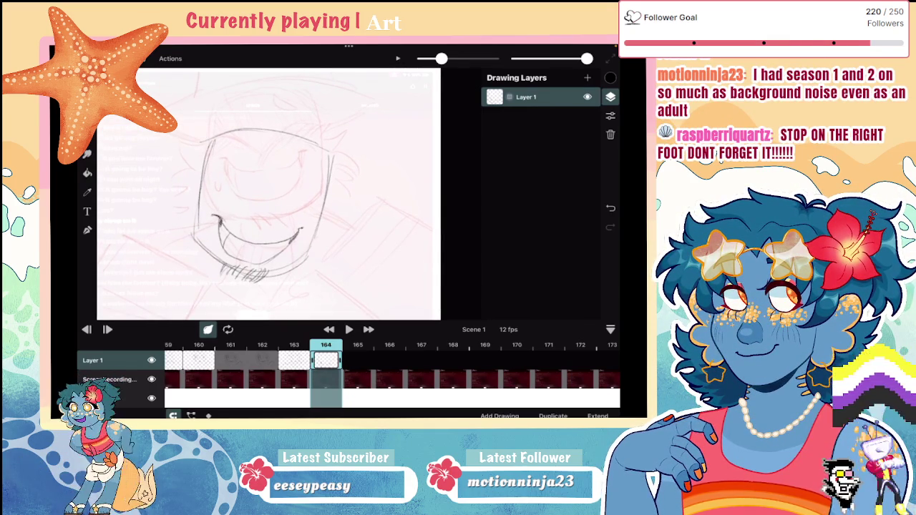
pyautogui.scroll(-2, 269, 193)
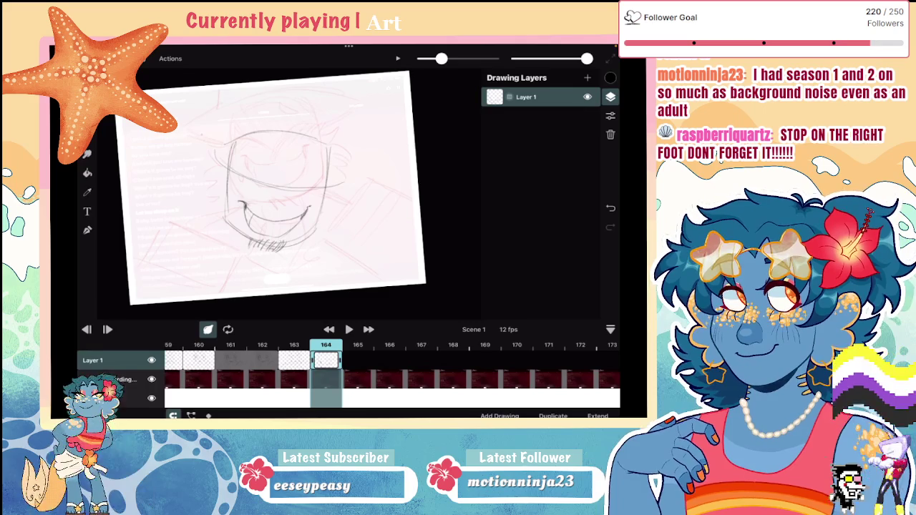
pyautogui.moveTo(238, 151)
pyautogui.mouseDown()
pyautogui.moveTo(285, 138)
pyautogui.moveTo(353, 171)
pyautogui.moveTo(319, 202)
pyautogui.moveTo(203, 149)
pyautogui.moveTo(238, 130)
pyautogui.moveTo(219, 163)
pyautogui.moveTo(243, 193)
pyautogui.mouseUp()
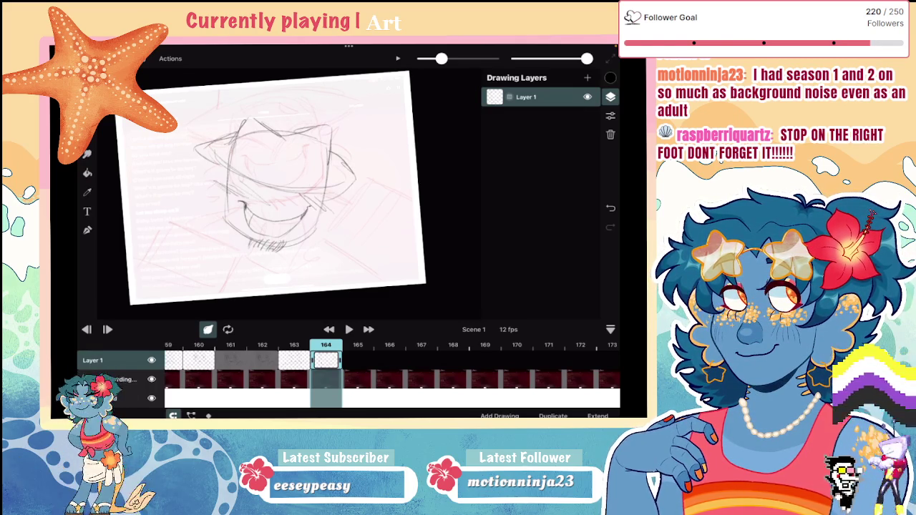
pyautogui.scroll(-2, 297, 181)
pyautogui.scroll(4, 298, 180)
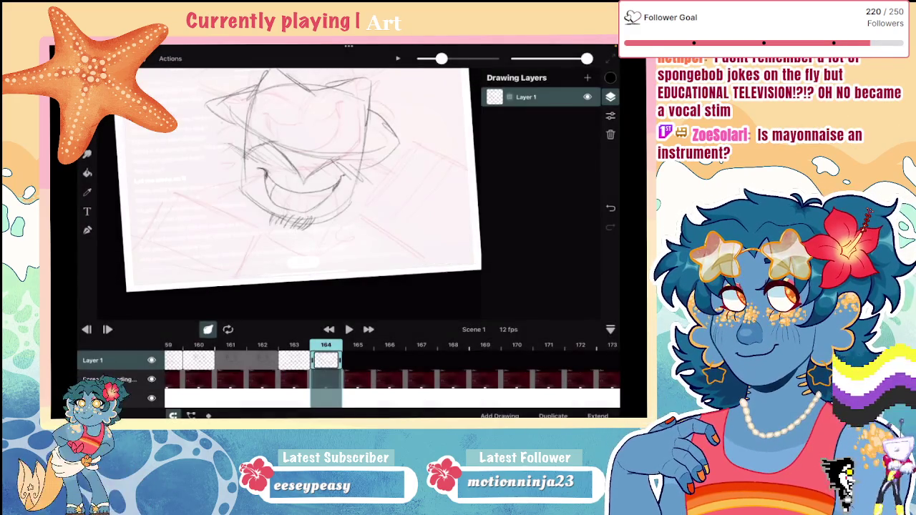
# Sketch hair and side-of-head strokes on frame 164, undoing one misplaced stroke
pyautogui.moveTo(245, 129)
pyautogui.mouseDown()
pyautogui.moveTo(219, 120)
pyautogui.moveTo(216, 153)
pyautogui.moveTo(229, 176)
pyautogui.mouseUp()
pyautogui.moveTo(388, 151); pyautogui.dragTo(370, 170)
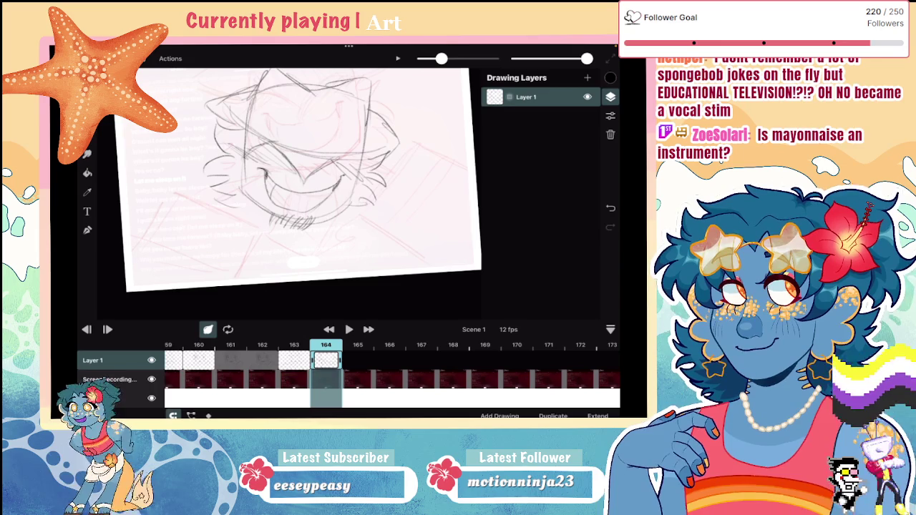
pyautogui.scroll(-3, 280, 166)
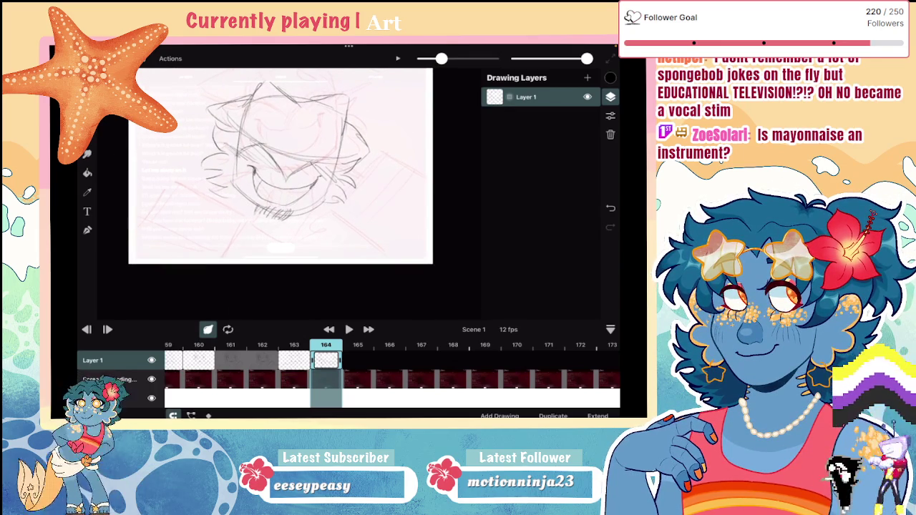
pyautogui.moveTo(369, 211)
pyautogui.mouseDown()
pyautogui.moveTo(318, 262)
pyautogui.moveTo(423, 260)
pyautogui.moveTo(416, 254)
pyautogui.mouseUp()
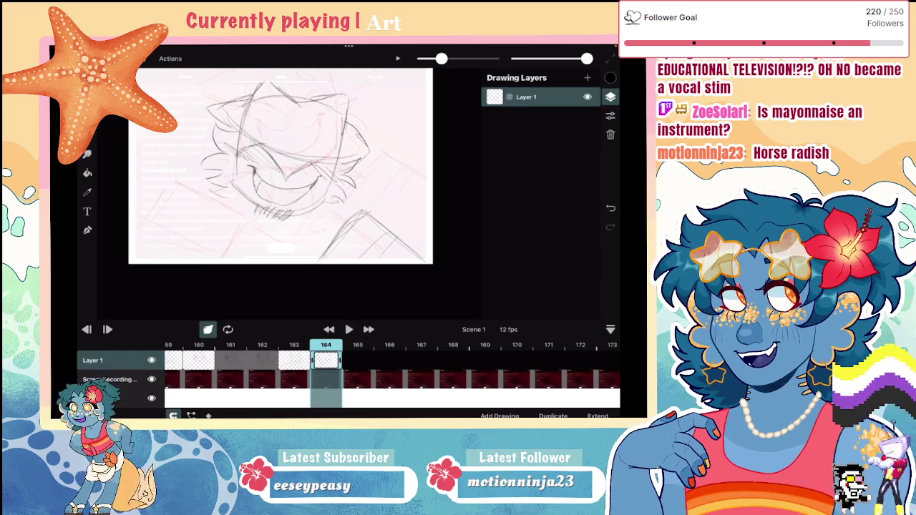
pyautogui.moveTo(286, 164); pyautogui.dragTo(329, 150)
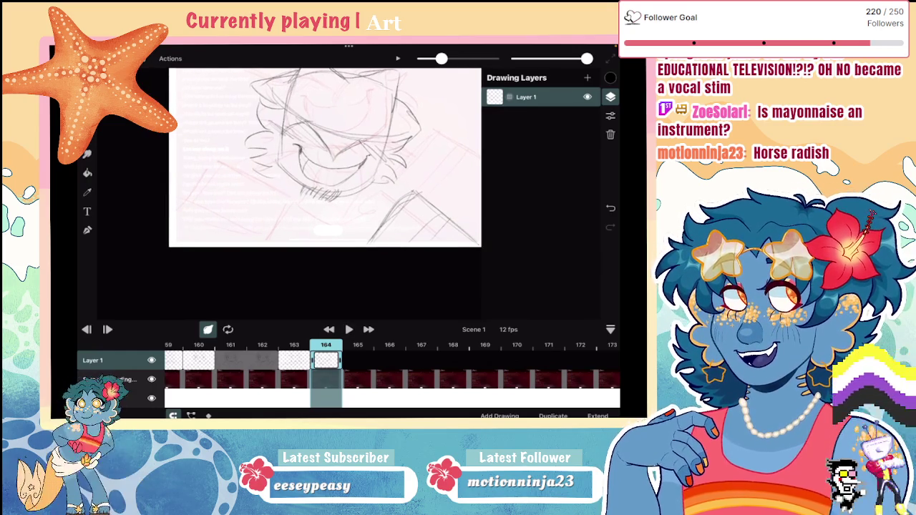
pyautogui.moveTo(214, 186); pyautogui.dragTo(273, 157)
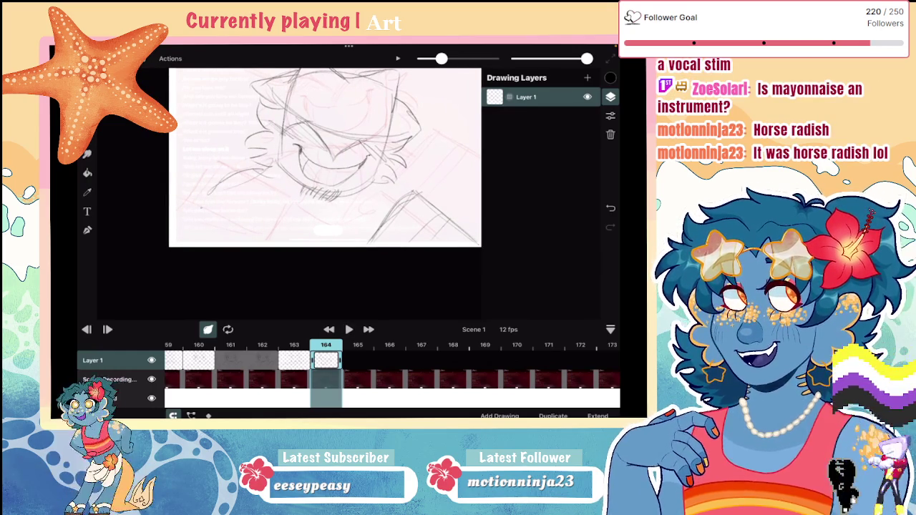
pyautogui.hotkey('ctrl', 'z')
pyautogui.hotkey('ctrl', 'z')
pyautogui.hotkey('ctrl', 'z')
# Redraw the removed line and add faint jaw strokes beside the face and chin
pyautogui.moveTo(238, 184); pyautogui.dragTo(228, 242)
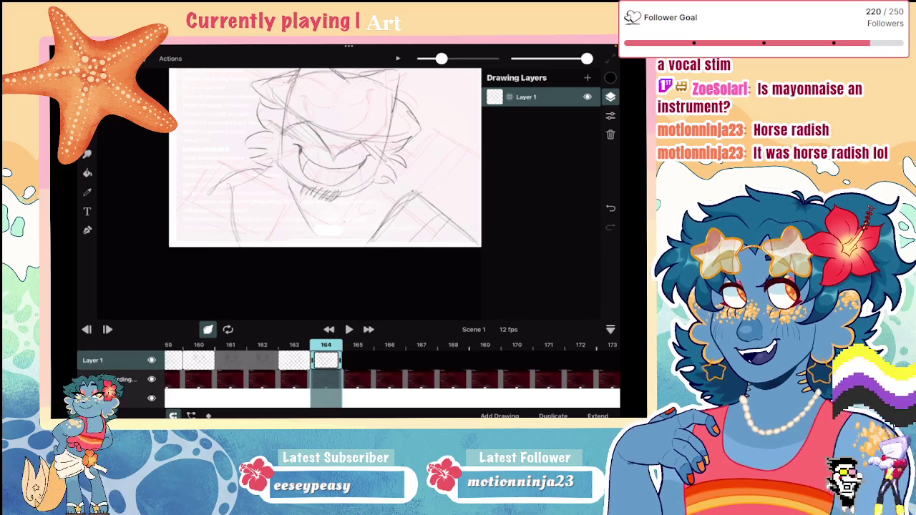
pyautogui.moveTo(285, 227); pyautogui.dragTo(302, 242)
pyautogui.moveTo(275, 199); pyautogui.dragTo(287, 228)
pyautogui.moveTo(264, 178); pyautogui.dragTo(276, 198)
pyautogui.moveTo(358, 189); pyautogui.dragTo(379, 242)
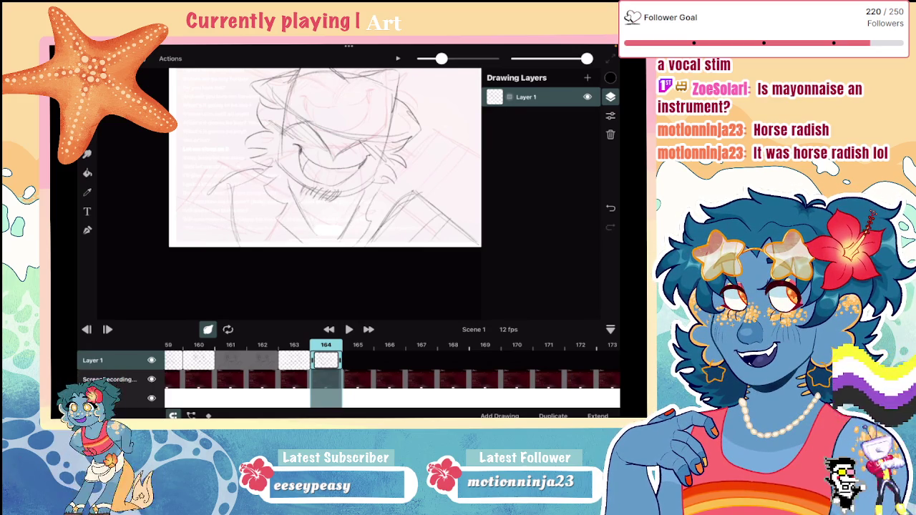
pyautogui.moveTo(340, 215); pyautogui.dragTo(346, 229)
# Draw both shoulder lines, hatch shading near the nose, and advance to frame 165
pyautogui.scroll(-2, 308, 165)
pyautogui.moveTo(250, 191); pyautogui.dragTo(167, 220)
pyautogui.moveTo(349, 200); pyautogui.dragTo(405, 235)
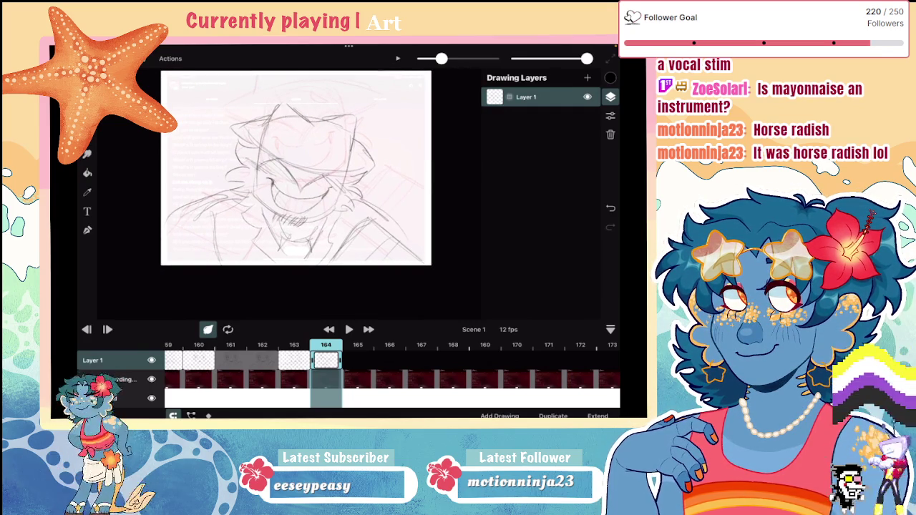
pyautogui.moveTo(289, 166)
pyautogui.mouseDown()
pyautogui.moveTo(300, 183)
pyautogui.moveTo(314, 183)
pyautogui.mouseUp()
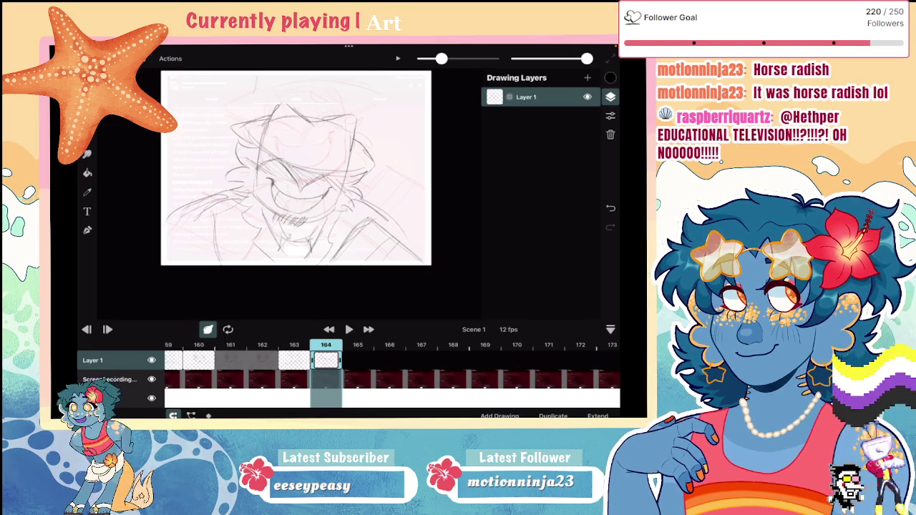
pyautogui.click(357, 361)
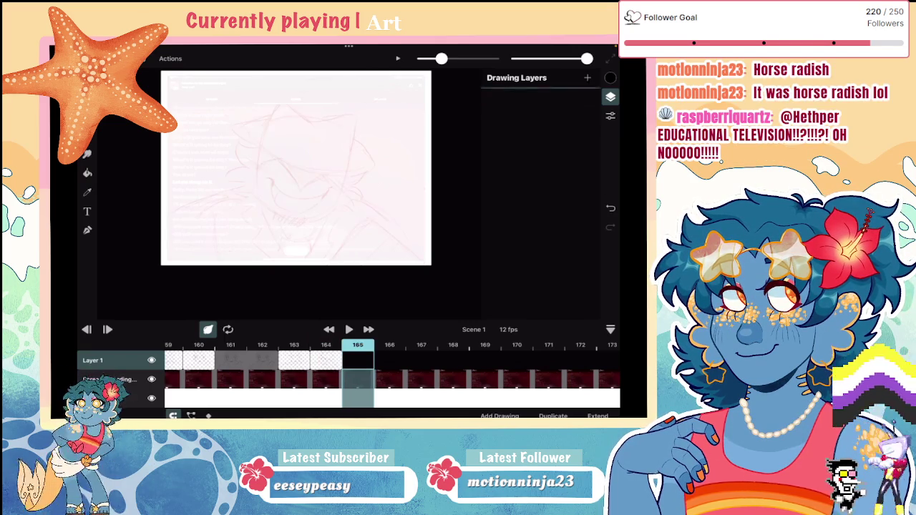
# Sketch the fedora's brim, crown and band on frame 165, redoing one hat stroke
pyautogui.moveTo(194, 120); pyautogui.dragTo(412, 206)
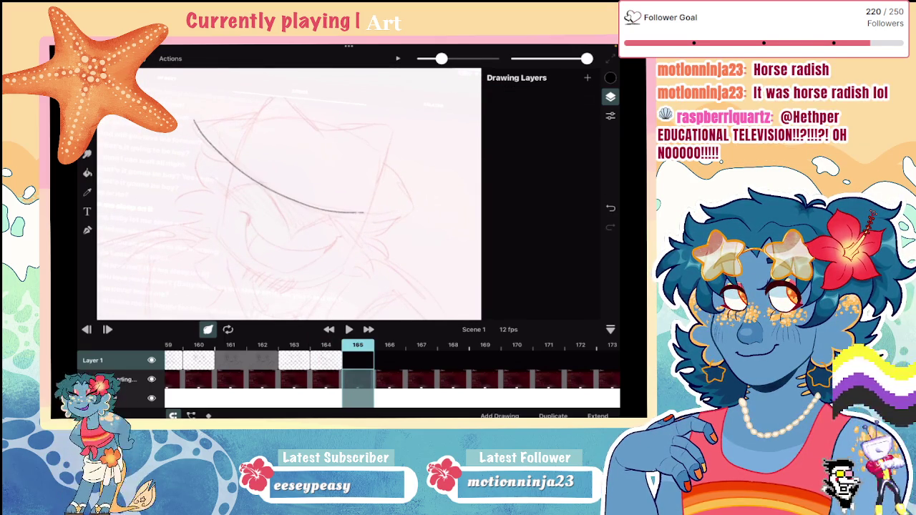
pyautogui.moveTo(191, 122)
pyautogui.mouseDown()
pyautogui.moveTo(256, 114)
pyautogui.moveTo(240, 133)
pyautogui.mouseUp()
pyautogui.moveTo(318, 127)
pyautogui.mouseDown()
pyautogui.moveTo(374, 125)
pyautogui.moveTo(388, 176)
pyautogui.moveTo(411, 204)
pyautogui.mouseUp()
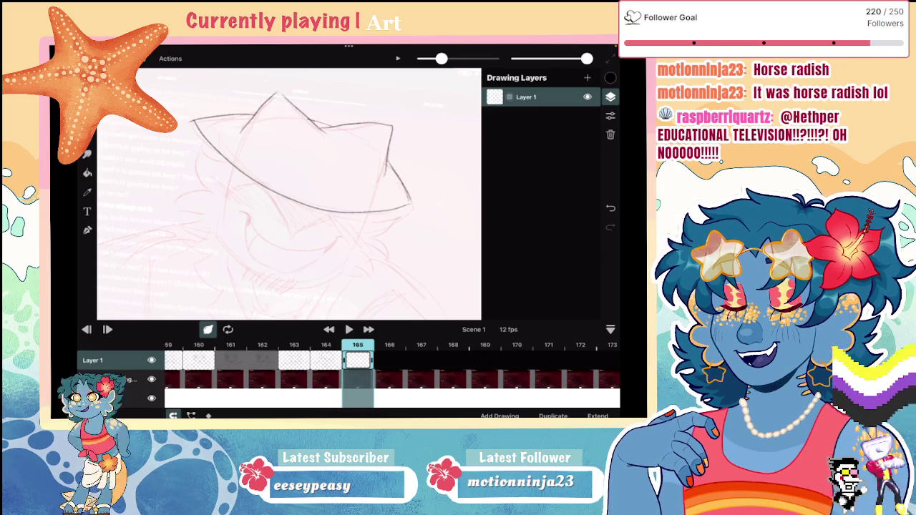
pyautogui.scroll(-5, 288, 193)
pyautogui.scroll(3, 272, 161)
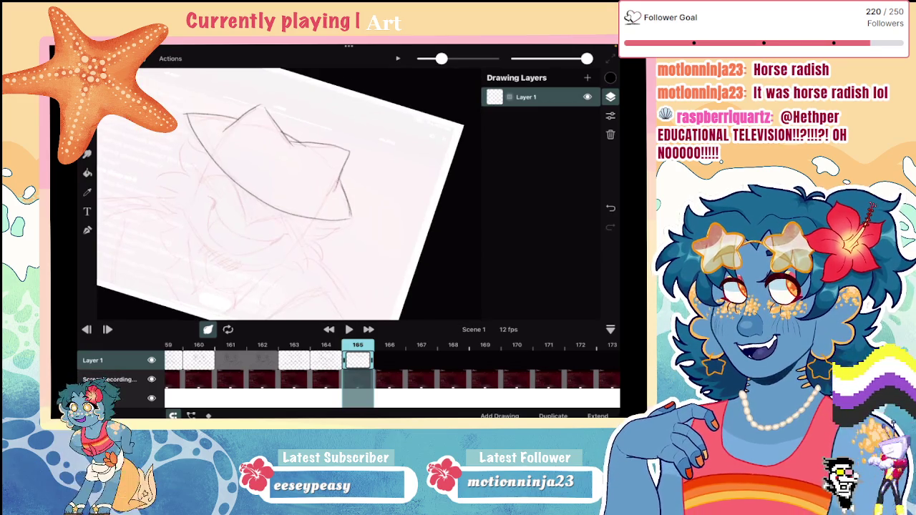
pyautogui.moveTo(229, 135); pyautogui.dragTo(307, 193)
pyautogui.hotkey('ctrl', 'z')
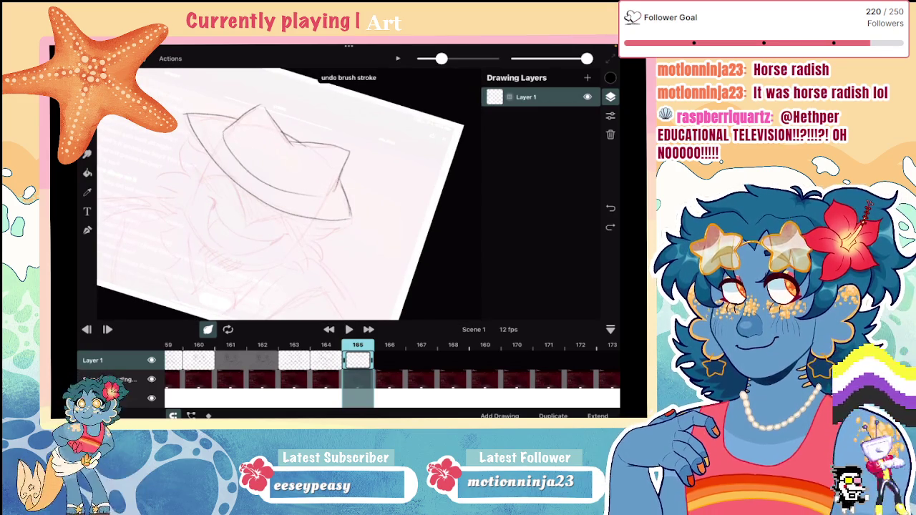
pyautogui.moveTo(232, 143); pyautogui.dragTo(336, 190)
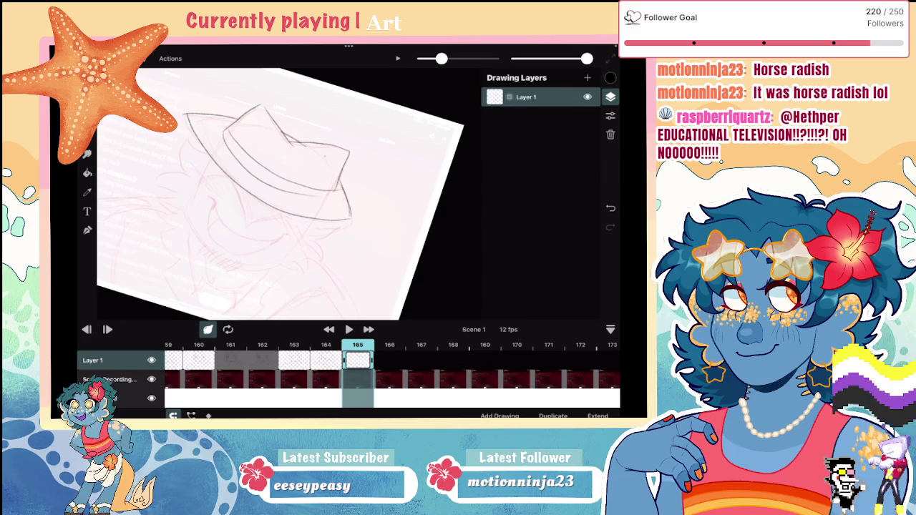
pyautogui.scroll(-3, 279, 186)
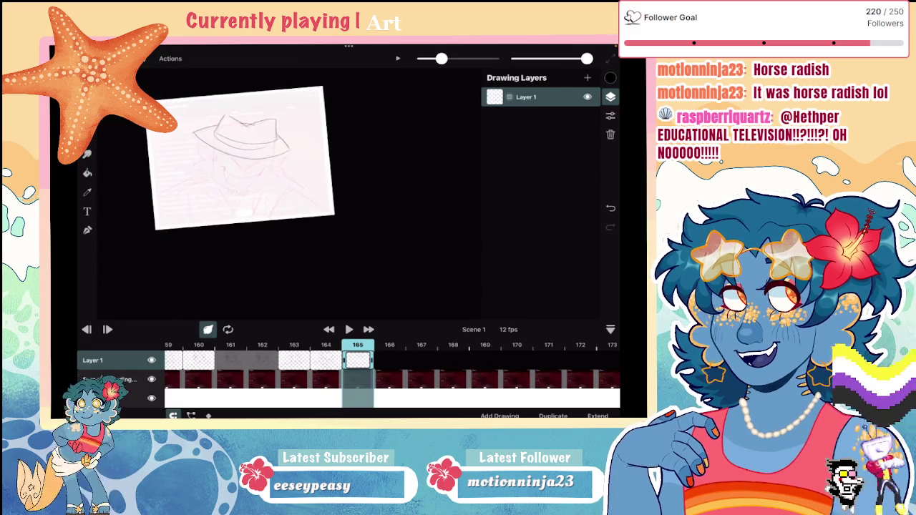
pyautogui.scroll(5, 279, 186)
pyautogui.hscroll(-2, 286, 179)
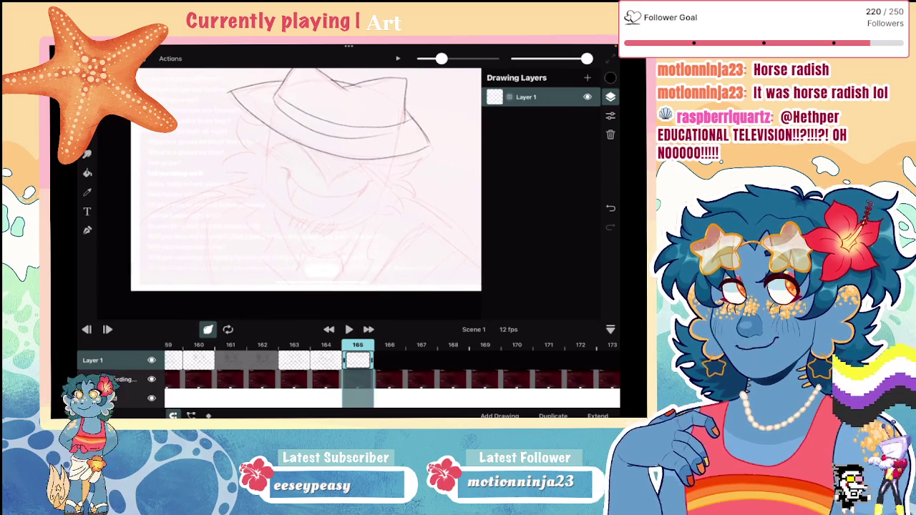
pyautogui.moveTo(252, 112)
pyautogui.mouseDown()
pyautogui.moveTo(240, 150)
pyautogui.moveTo(223, 166)
pyautogui.moveTo(258, 196)
pyautogui.mouseUp()
# Draw the face's V stroke, right jaw, chin curves and ear, redrawing the V twice
pyautogui.moveTo(271, 148)
pyautogui.mouseDown()
pyautogui.moveTo(322, 181)
pyautogui.moveTo(363, 161)
pyautogui.mouseUp()
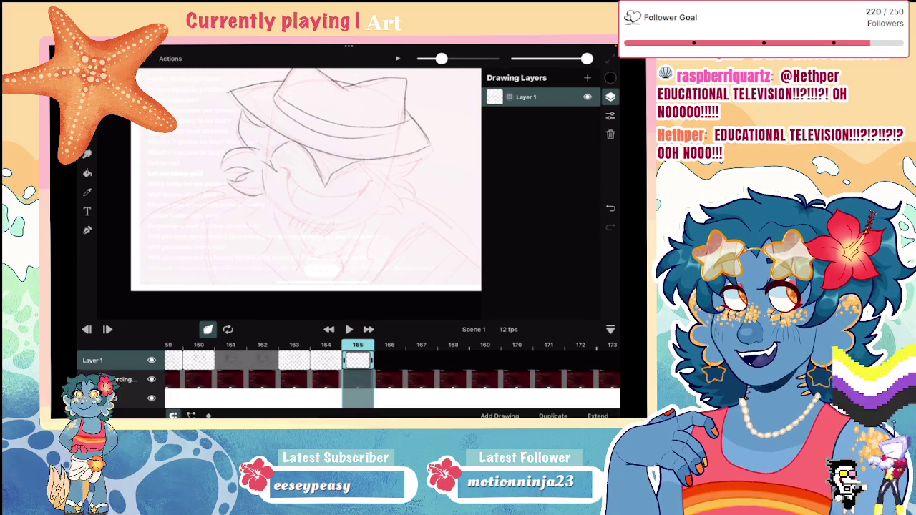
pyautogui.hotkey('ctrl', 'z')
pyautogui.moveTo(328, 188); pyautogui.dragTo(363, 162)
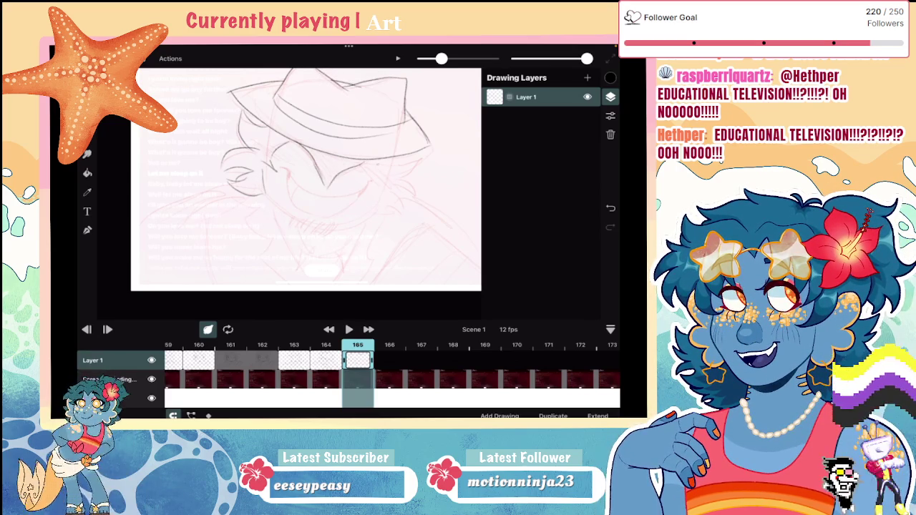
pyautogui.hotkey('ctrl', 'z')
pyautogui.moveTo(328, 207); pyautogui.dragTo(375, 161)
pyautogui.scroll(-3, 286, 194)
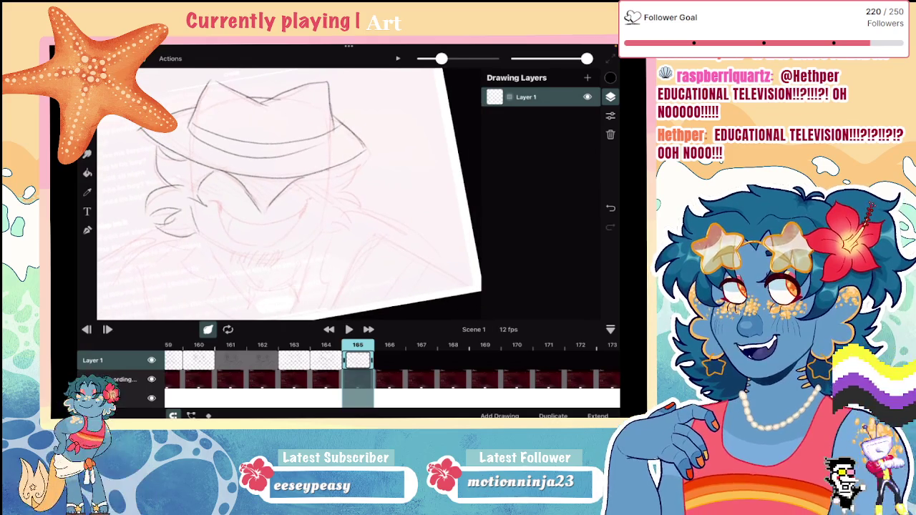
pyautogui.moveTo(321, 172)
pyautogui.mouseDown()
pyautogui.moveTo(318, 229)
pyautogui.moveTo(277, 255)
pyautogui.moveTo(195, 226)
pyautogui.mouseUp()
pyautogui.moveTo(264, 253); pyautogui.dragTo(209, 231)
pyautogui.moveTo(357, 157)
pyautogui.mouseDown()
pyautogui.moveTo(342, 186)
pyautogui.moveTo(356, 206)
pyautogui.moveTo(343, 207)
pyautogui.moveTo(340, 226)
pyautogui.mouseUp()
pyautogui.moveTo(343, 224); pyautogui.dragTo(321, 244)
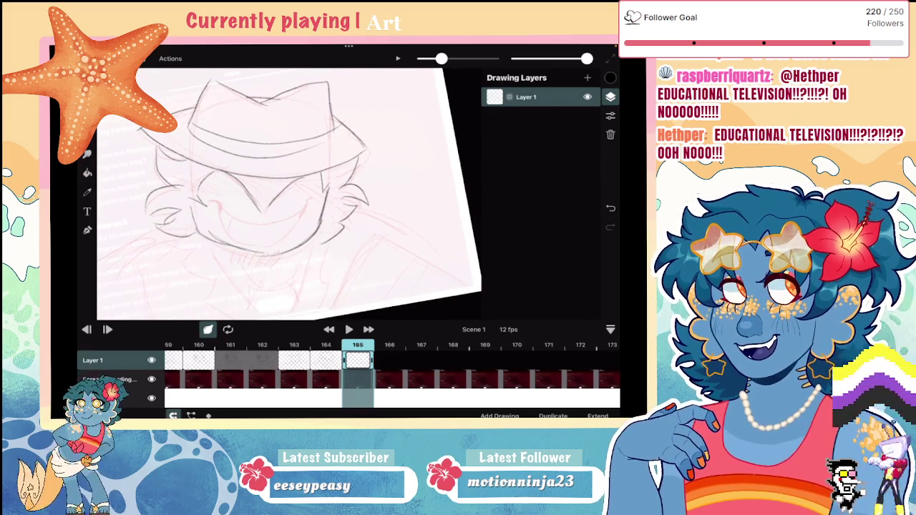
pyautogui.scroll(-3, 286, 182)
pyautogui.scroll(2, 290, 172)
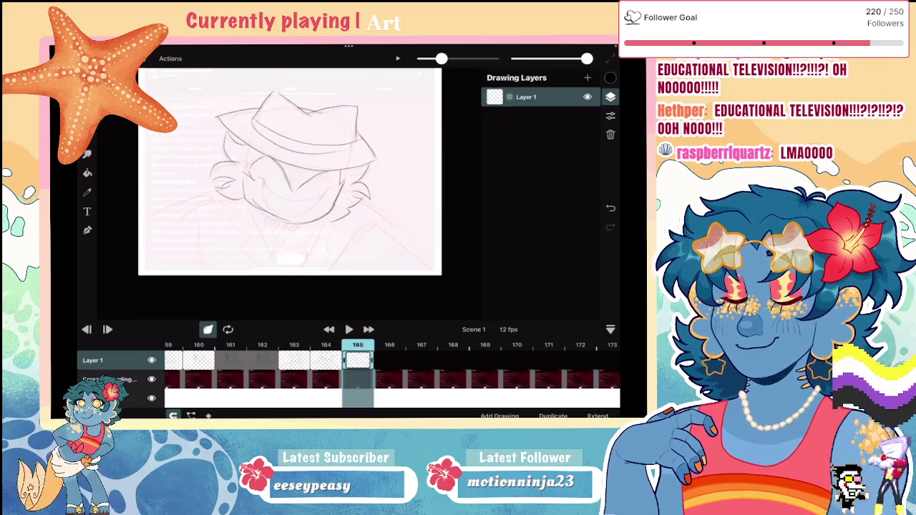
pyautogui.scroll(3, 289, 191)
# Erase the old mouth and chin lines, then redraw the cheek and add chin hatching
pyautogui.press('e')
pyautogui.moveTo(179, 140)
pyautogui.mouseDown()
pyautogui.moveTo(243, 208)
pyautogui.moveTo(304, 187)
pyautogui.mouseUp()
pyautogui.press('b')
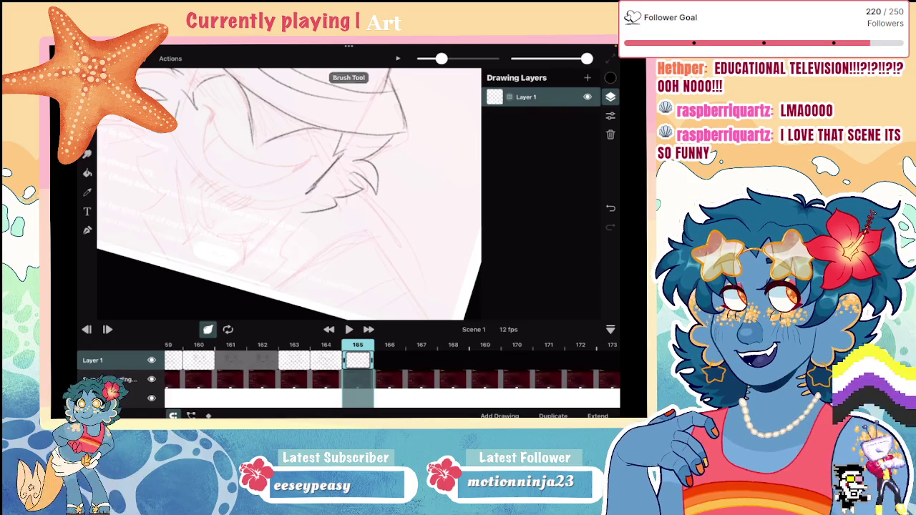
pyautogui.moveTo(172, 136)
pyautogui.mouseDown()
pyautogui.moveTo(185, 171)
pyautogui.moveTo(216, 201)
pyautogui.mouseUp()
pyautogui.moveTo(178, 168); pyautogui.dragTo(222, 198)
pyautogui.moveTo(263, 167)
pyautogui.mouseDown()
pyautogui.moveTo(293, 161)
pyautogui.moveTo(287, 243)
pyautogui.moveTo(241, 286)
pyautogui.mouseUp()
pyautogui.hotkey('ctrl', 'z')
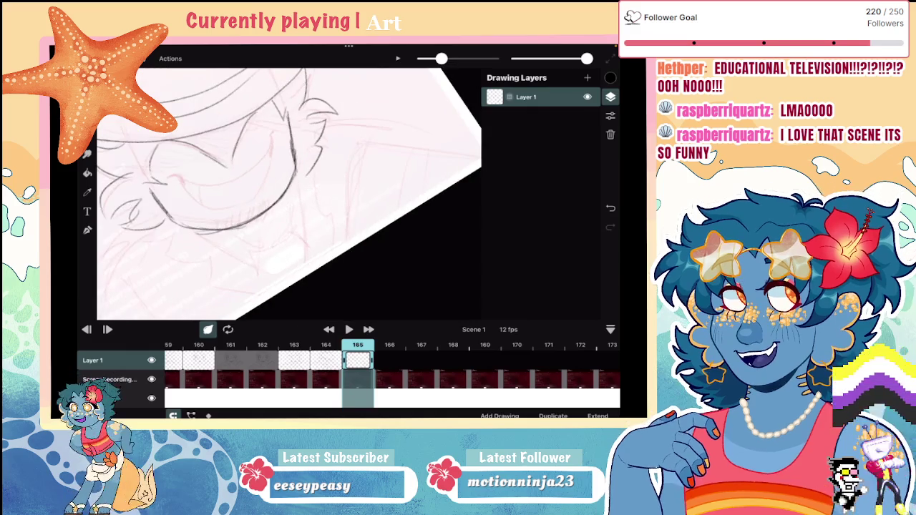
pyautogui.moveTo(259, 205)
pyautogui.mouseDown()
pyautogui.moveTo(256, 226)
pyautogui.moveTo(227, 234)
pyautogui.mouseUp()
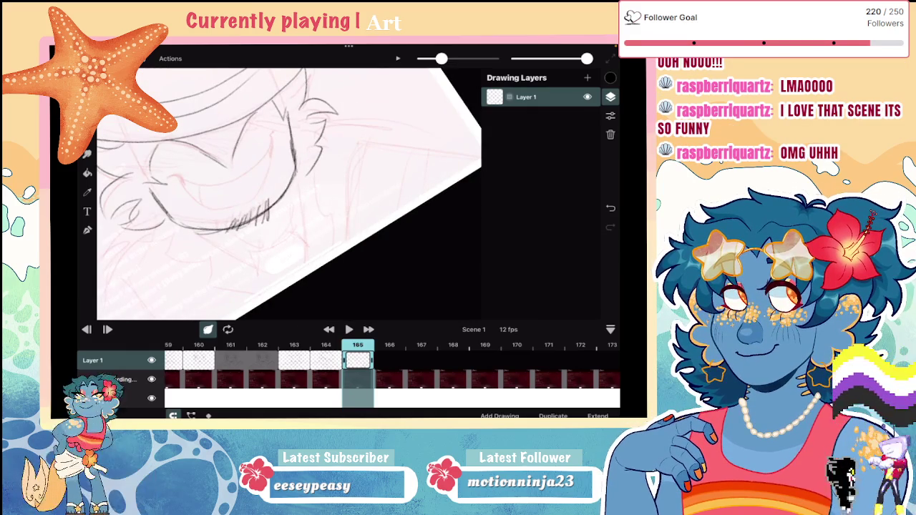
pyautogui.scroll(-5, 289, 193)
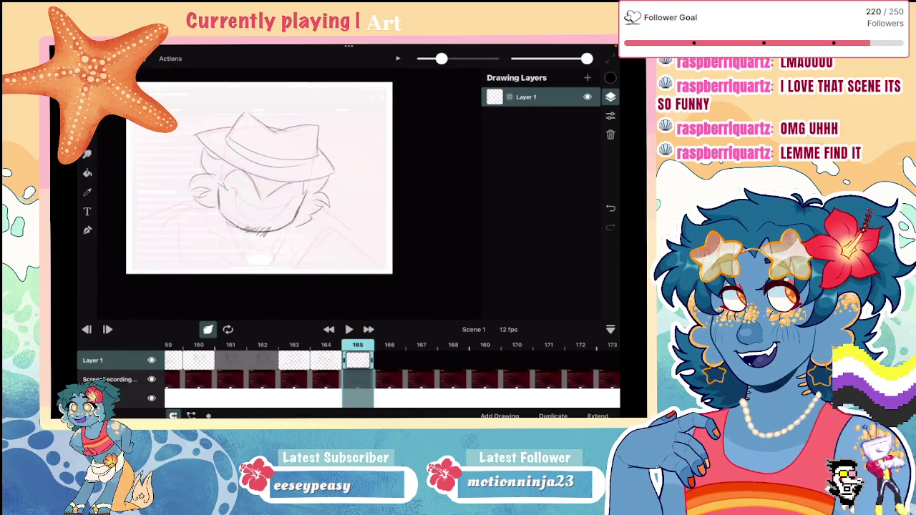
# Extend the smile line, draw the grin's inner curve, and add small marks near the eyes
pyautogui.scroll(5, 259, 179)
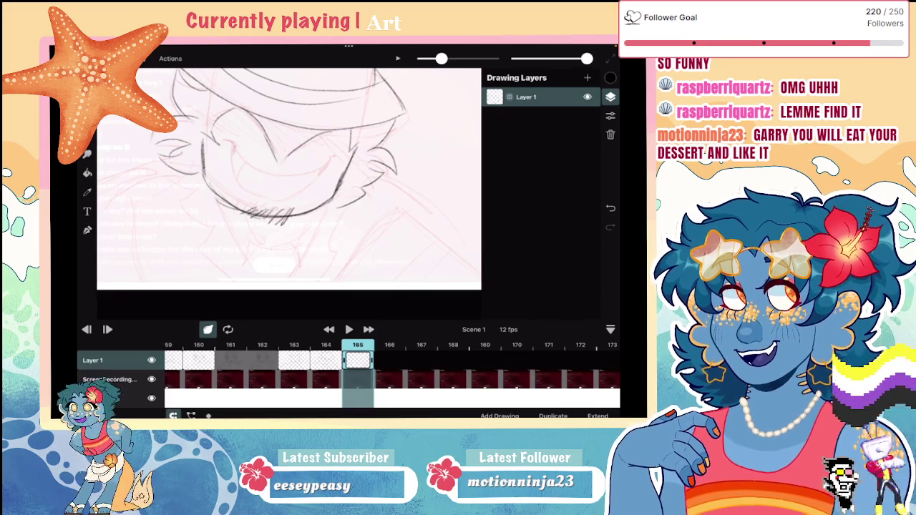
pyautogui.moveTo(290, 179); pyautogui.dragTo(336, 159)
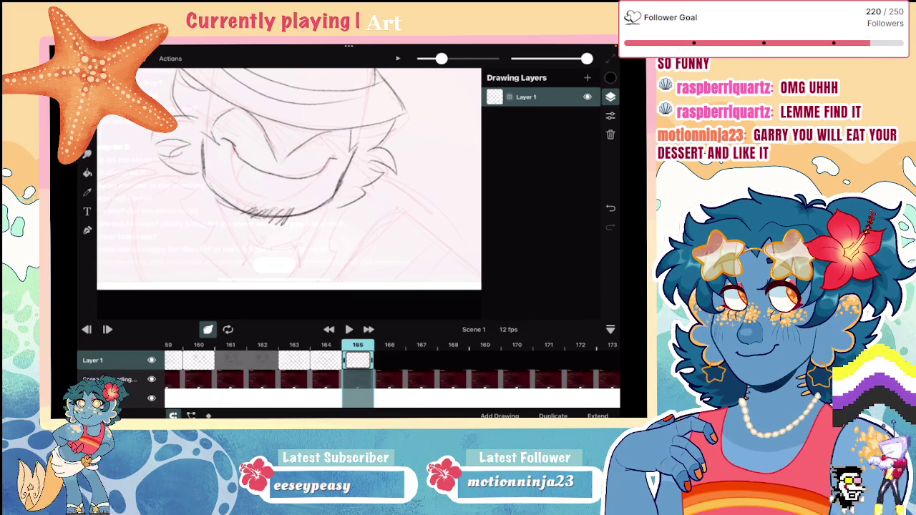
pyautogui.moveTo(236, 173)
pyautogui.mouseDown()
pyautogui.moveTo(289, 191)
pyautogui.moveTo(324, 176)
pyautogui.mouseUp()
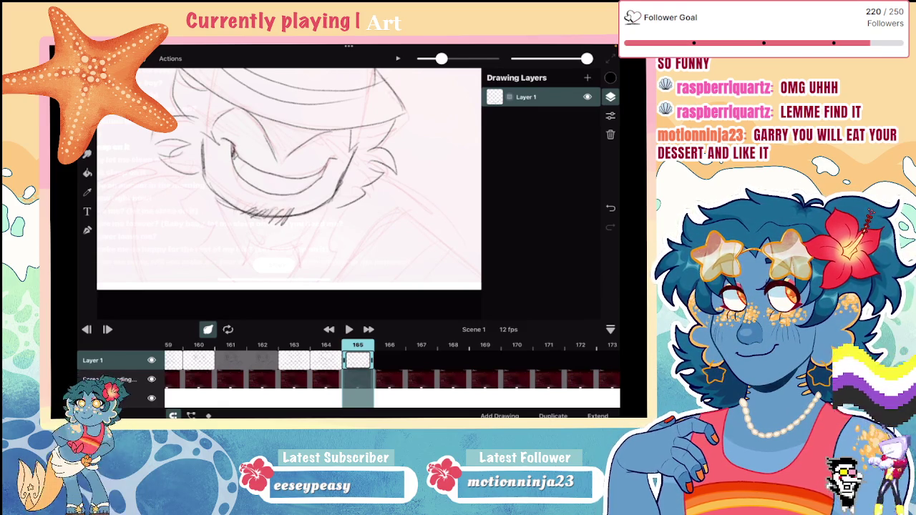
pyautogui.hotkey('ctrl', 'z')
pyautogui.hotkey('ctrl', 'z')
pyautogui.hotkey('ctrl', 'z')
pyautogui.hotkey('ctrl', 'shift', 'z')
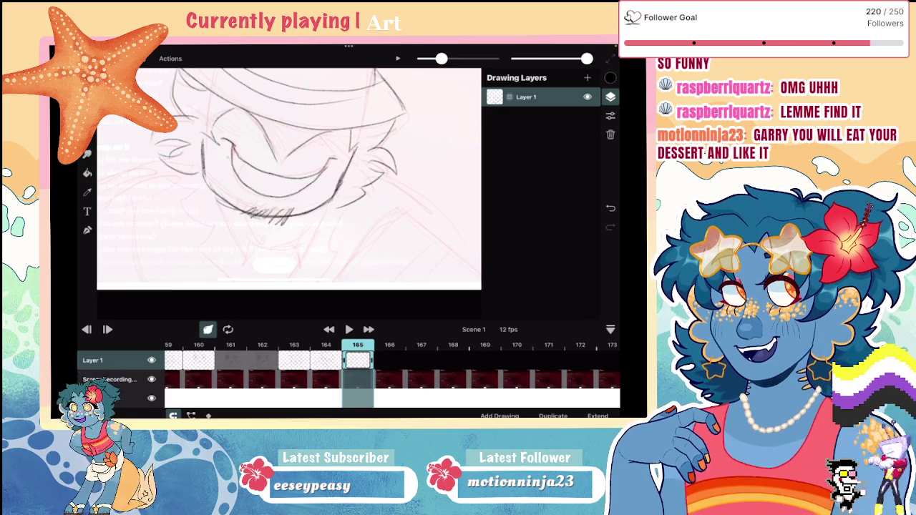
pyautogui.moveTo(231, 143); pyautogui.dragTo(234, 153)
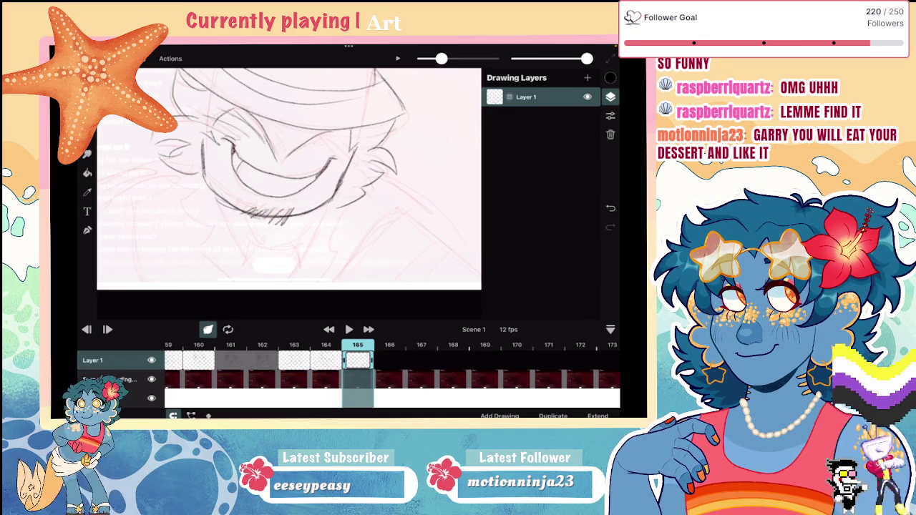
pyautogui.moveTo(306, 163); pyautogui.dragTo(361, 136)
pyautogui.scroll(-5, 289, 179)
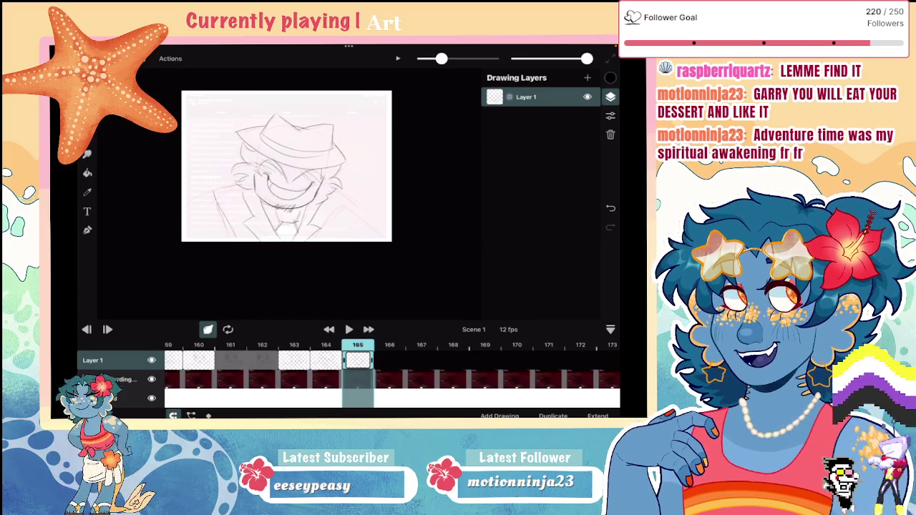
# Try a short stroke at the left side of the head, undoing and restoring strokes
pyautogui.hotkey('ctrl', 'z')
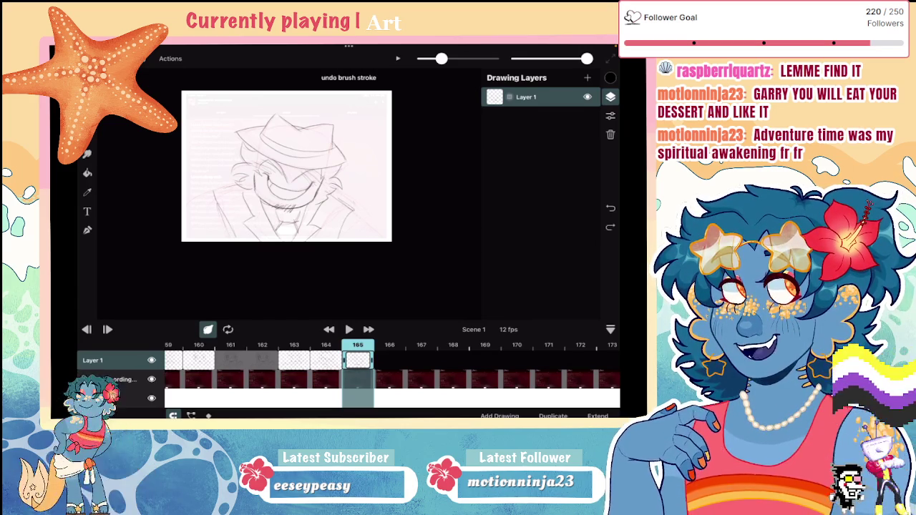
pyautogui.hotkey('ctrl', 'shift', 'z')
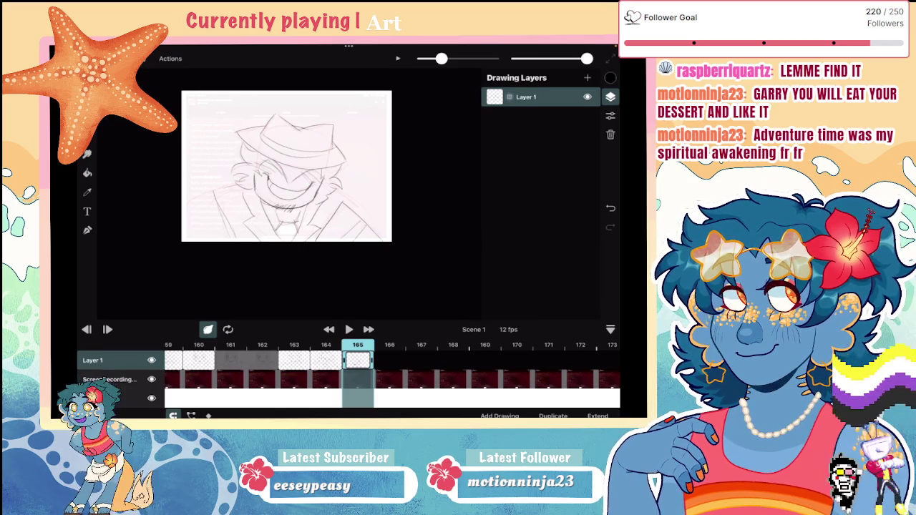
pyautogui.moveTo(214, 193); pyautogui.dragTo(189, 204)
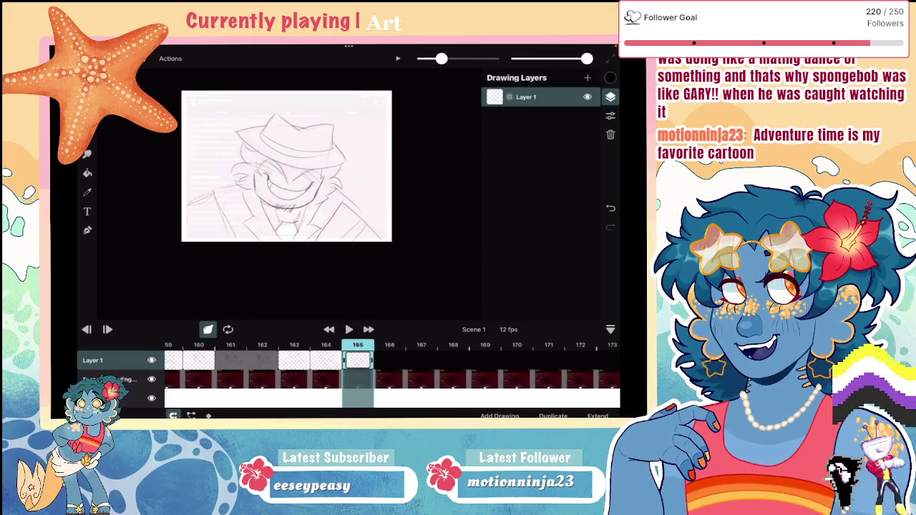
pyautogui.hotkey('ctrl', 'z')
pyautogui.scroll(2, 286, 166)
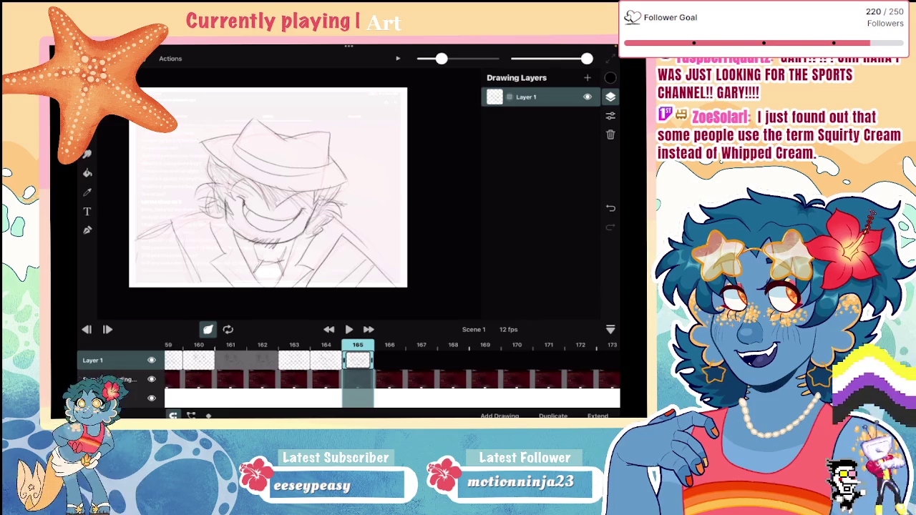
# Erase the stray strokes near the chin on frame 165 with the Eraser
pyautogui.scroll(5, 268, 186)
pyautogui.press('e')
pyautogui.moveTo(273, 208); pyautogui.dragTo(260, 193)
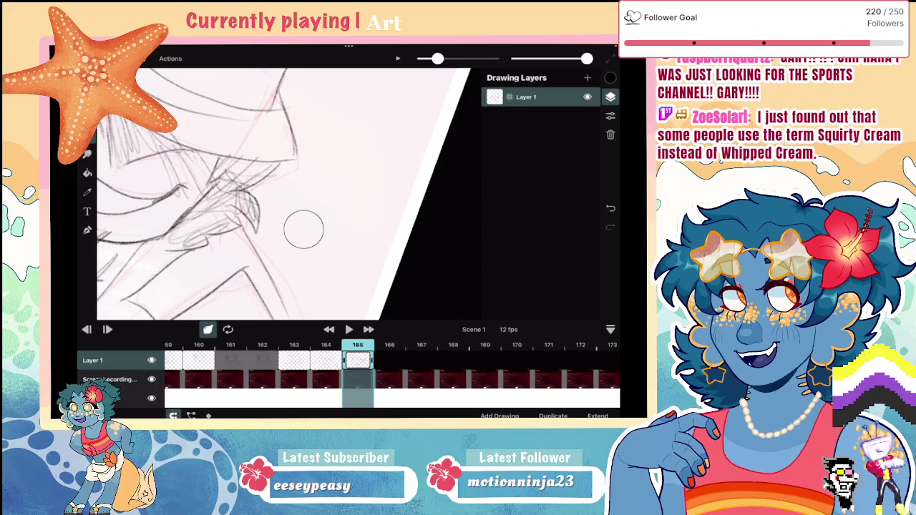
pyautogui.press('b')
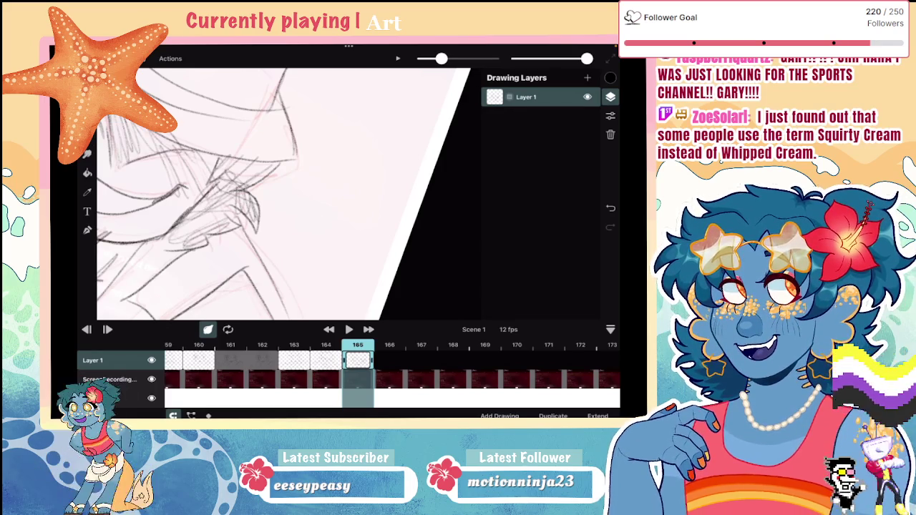
# Flip to frame 164 and back to frame 165 to compare the two sketches
pyautogui.scroll(-3, 279, 193)
pyautogui.scroll(-3, 327, 194)
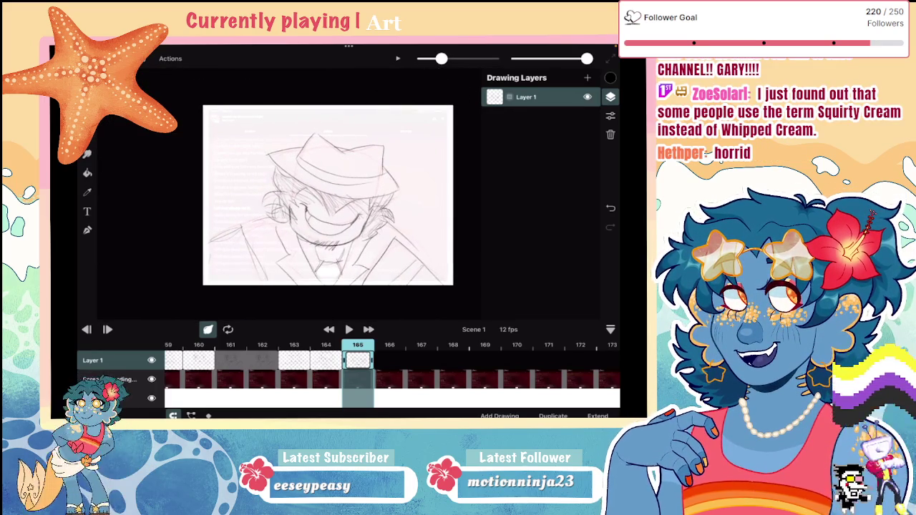
pyautogui.scroll(3, 307, 182)
pyautogui.scroll(1, 286, 179)
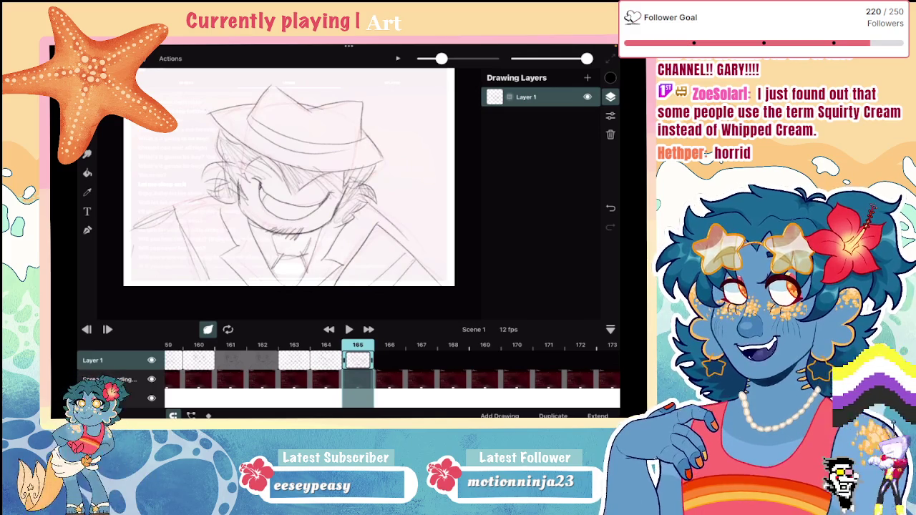
pyautogui.click(325, 360)
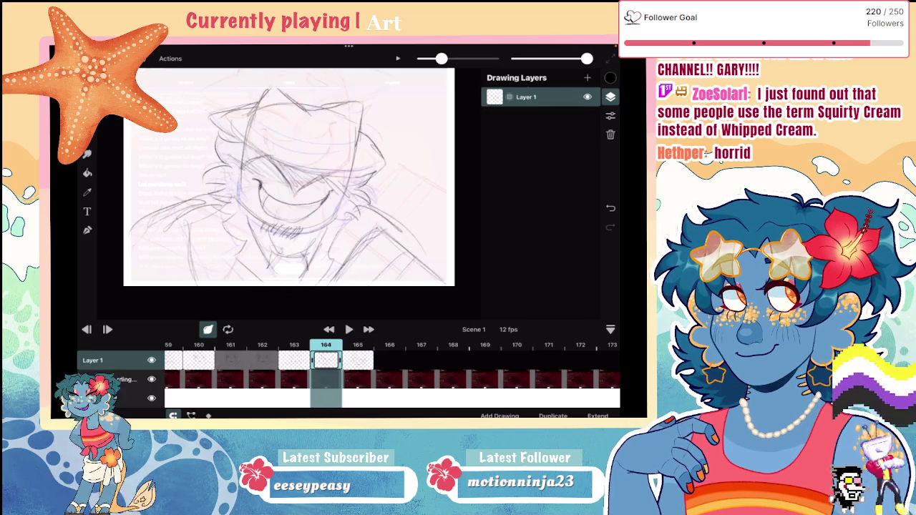
pyautogui.click(357, 360)
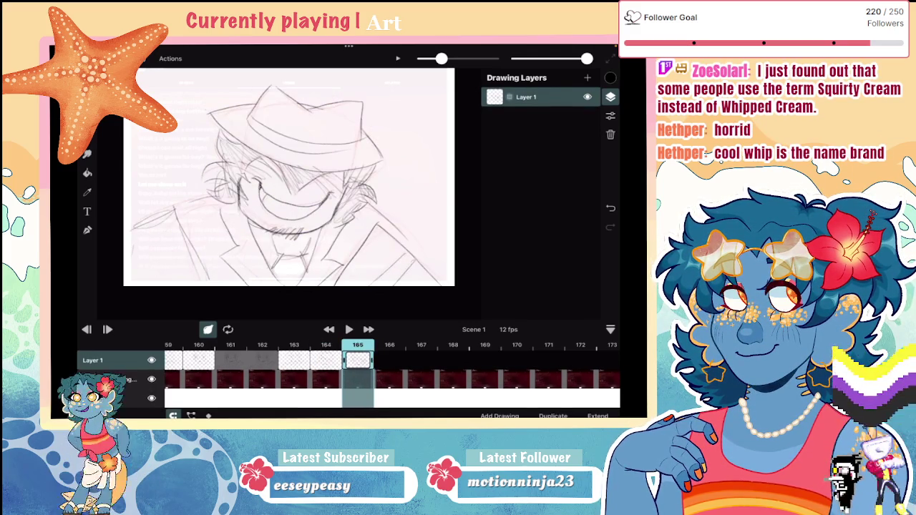
pyautogui.scroll(-3, 289, 176)
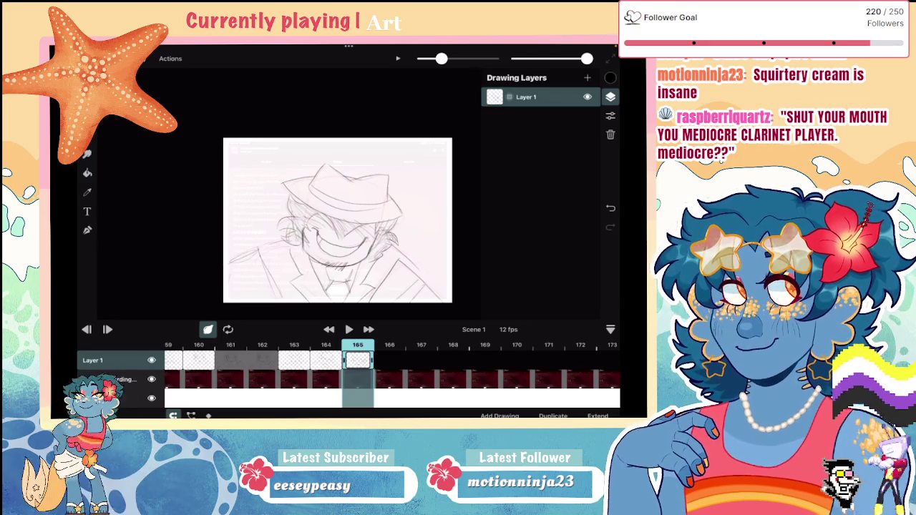
# Add strokes along the hat brim on frame 165, undoing an upper-left curve
pyautogui.scroll(5, 338, 221)
pyautogui.scroll(3, 286, 193)
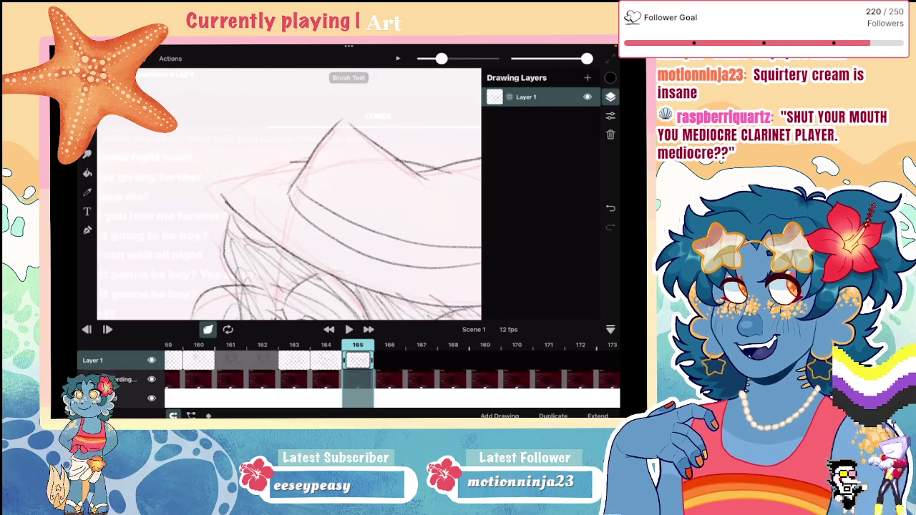
pyautogui.moveTo(214, 182); pyautogui.dragTo(235, 212)
pyautogui.moveTo(302, 164); pyautogui.dragTo(213, 190)
pyautogui.scroll(-5, 289, 195)
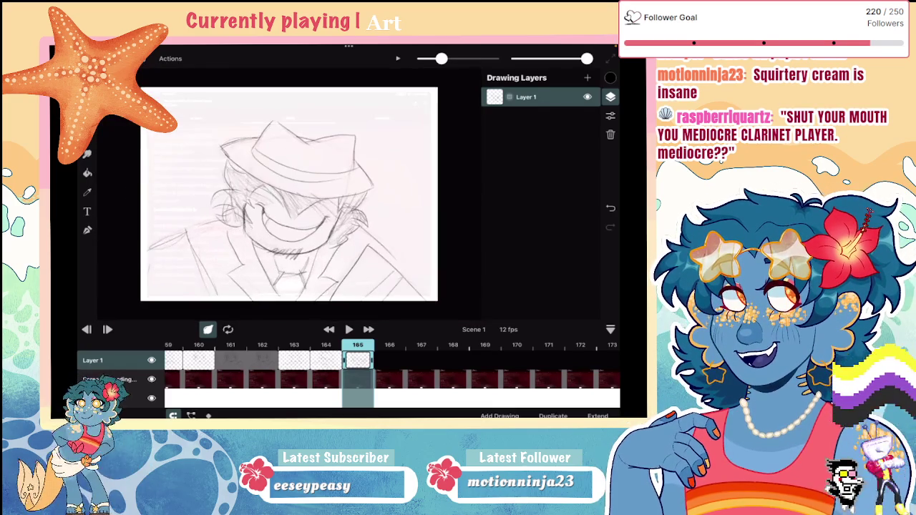
pyautogui.moveTo(178, 136); pyautogui.dragTo(210, 151)
pyautogui.hotkey('ctrl', 'z')
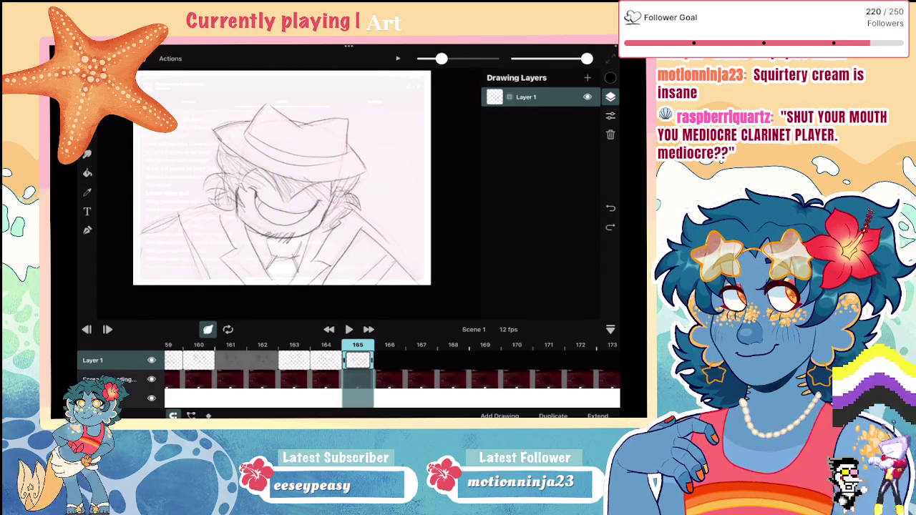
# Step through frames 164, 163, 164 and back to 165 to check the motion
pyautogui.click(326, 360)
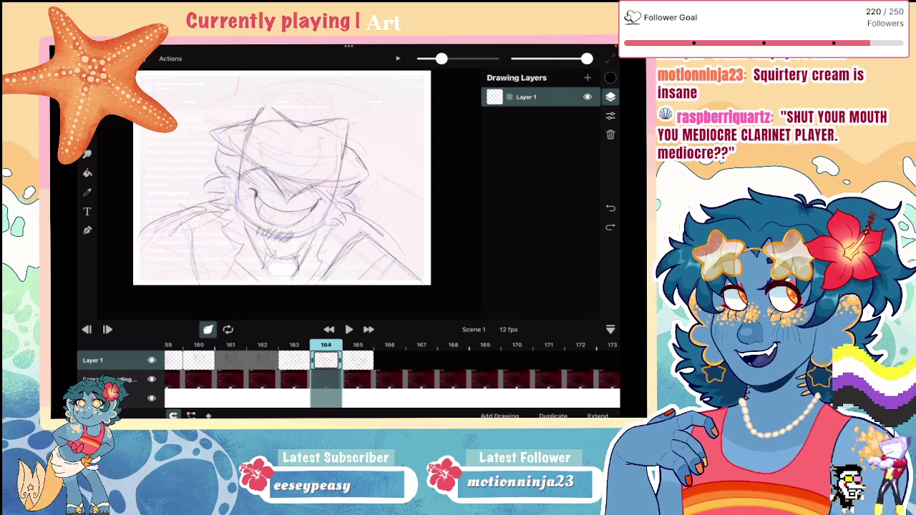
pyautogui.click(294, 360)
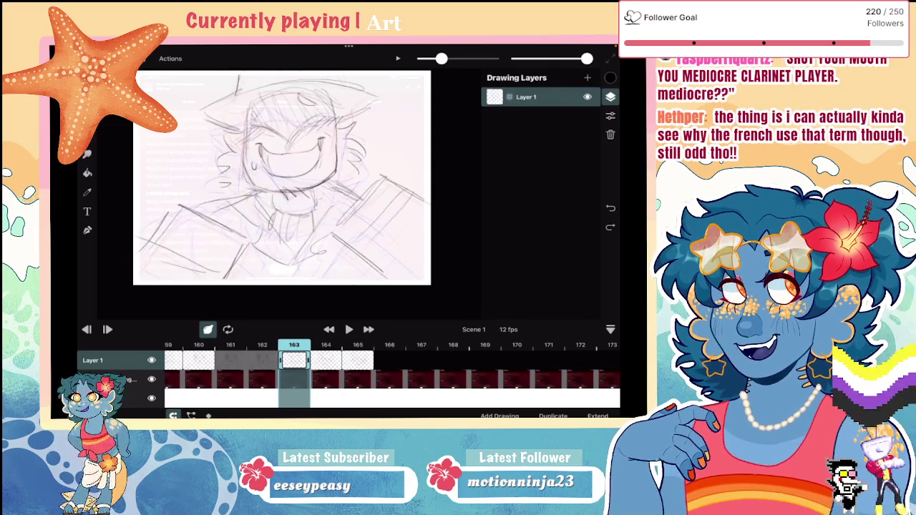
pyautogui.click(326, 360)
pyautogui.click(357, 360)
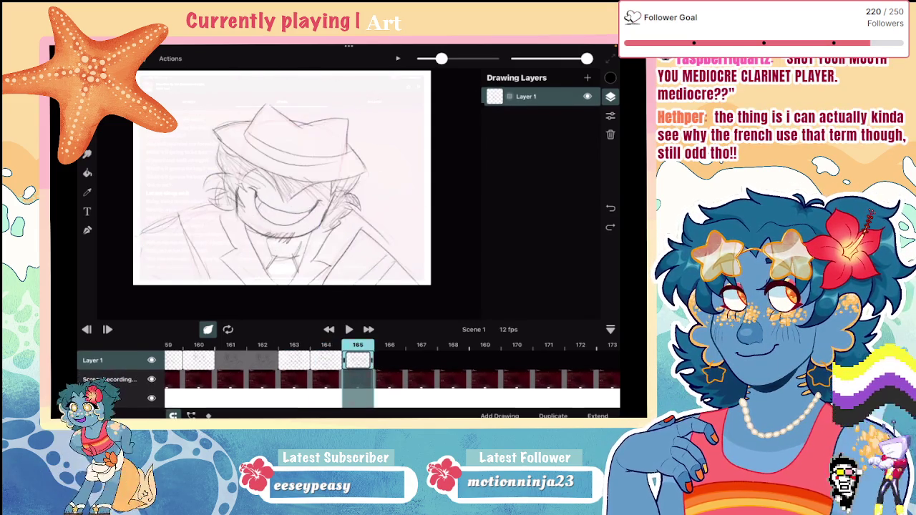
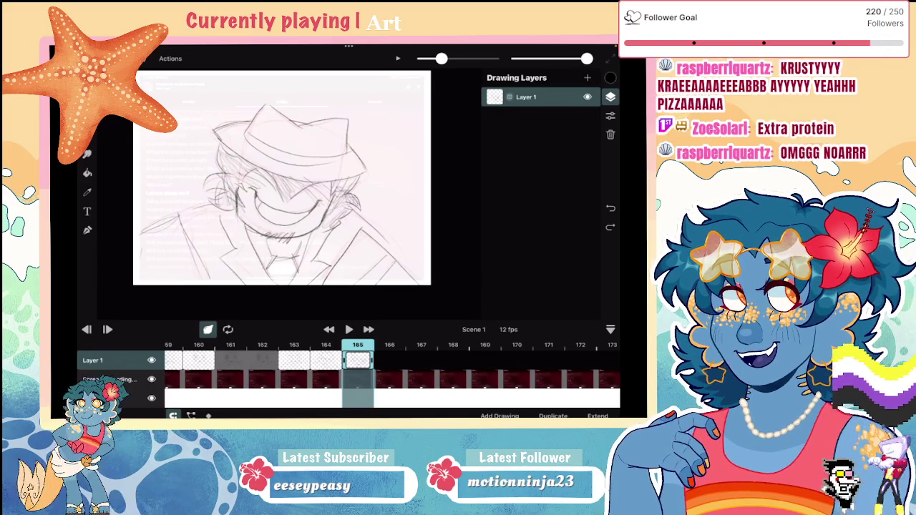
# Zoom in on the fedora sketch, check frames 165–166, and play the 160–162 drawing
pyautogui.moveTo(282, 177); pyautogui.dragTo(317, 163)
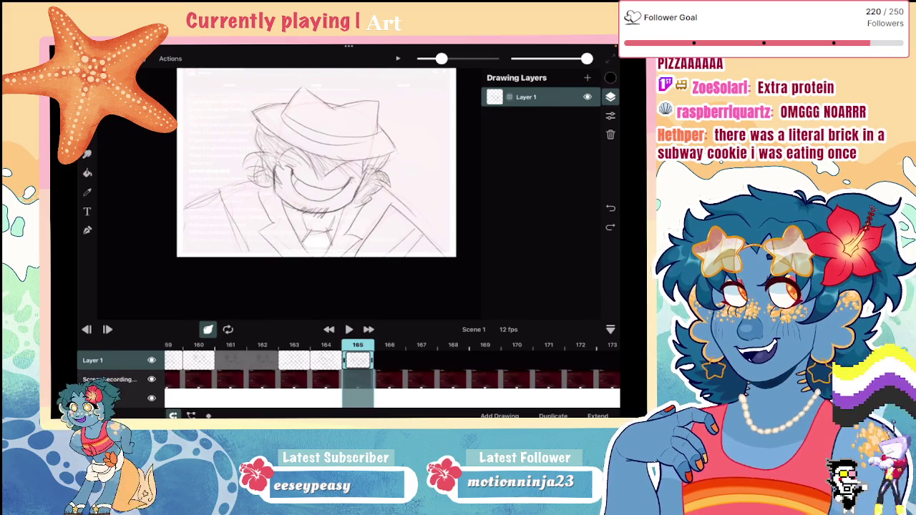
pyautogui.moveTo(316, 162); pyautogui.dragTo(279, 201)
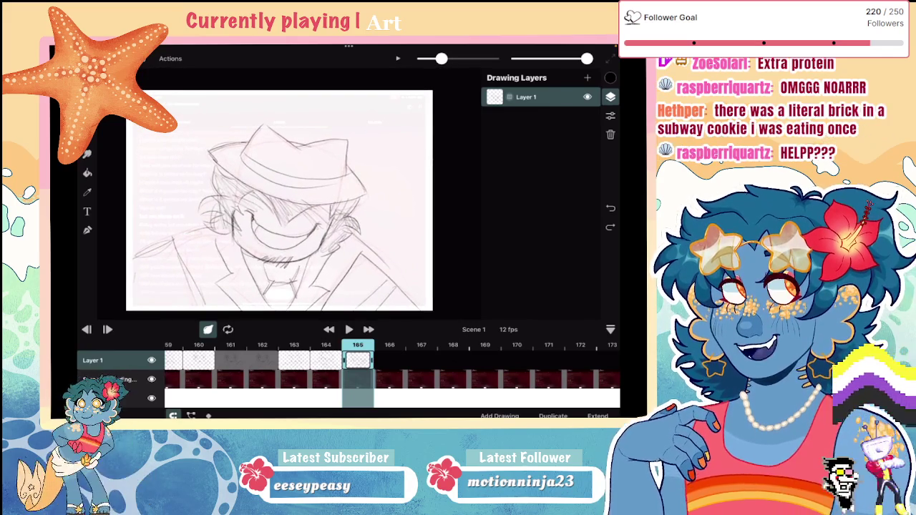
pyautogui.click(389, 360)
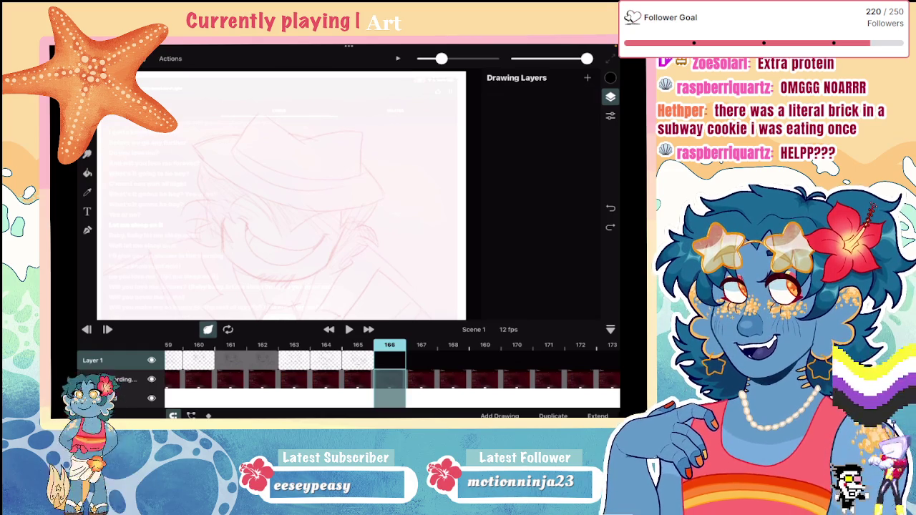
pyautogui.moveTo(281, 195)
pyautogui.mouseDown()
pyautogui.moveTo(292, 176)
pyautogui.moveTo(299, 200)
pyautogui.mouseUp()
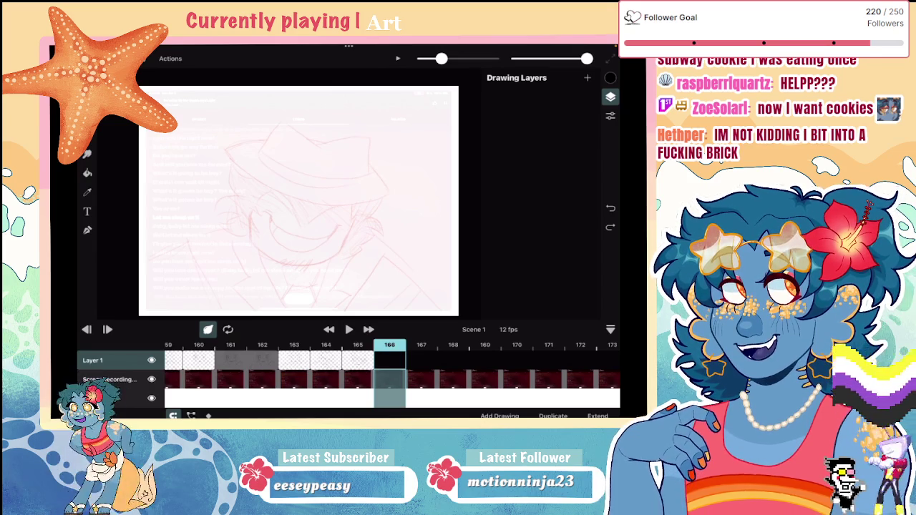
pyautogui.click(358, 360)
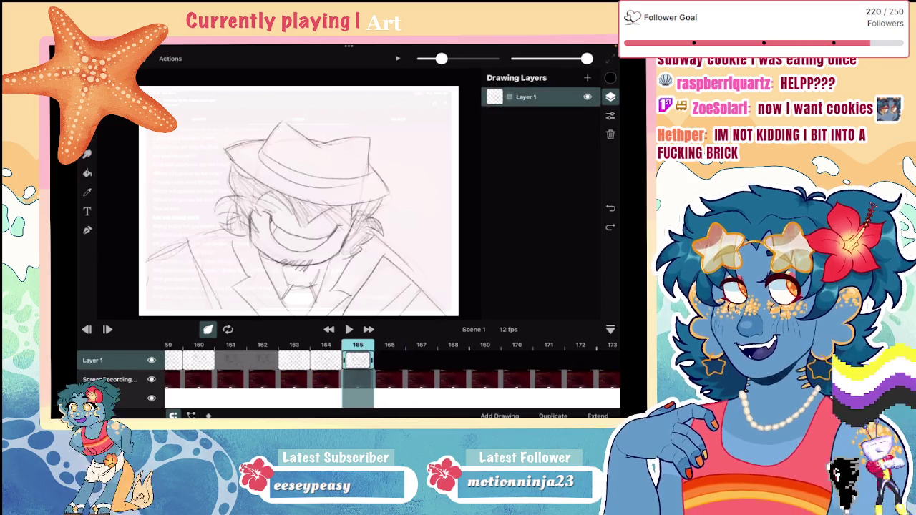
pyautogui.click(230, 360)
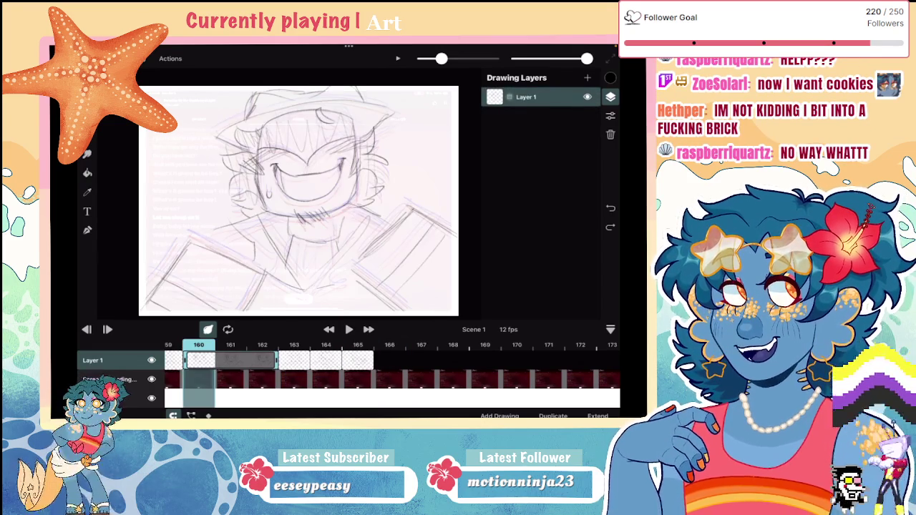
pyautogui.click(349, 329)
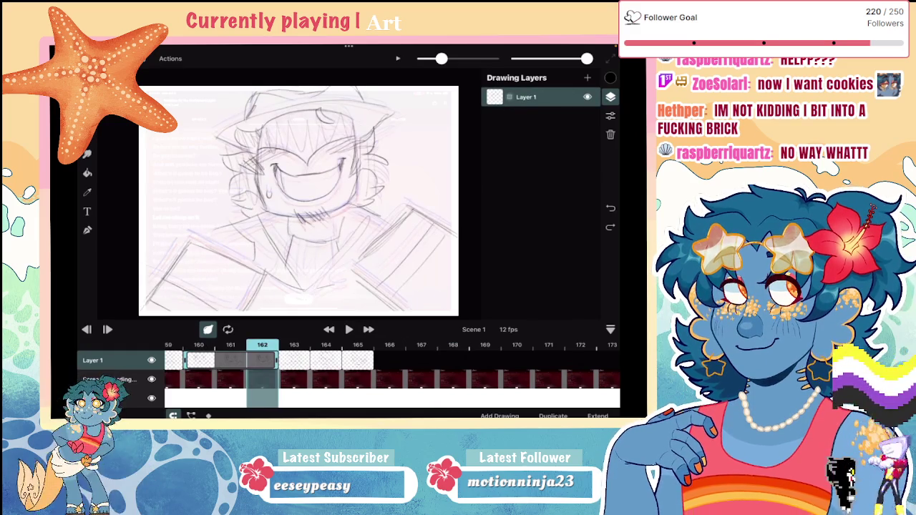
# Extend the frame-164 drawing to two frames, preview the animation, and stop on frame 168
pyautogui.click(325, 360)
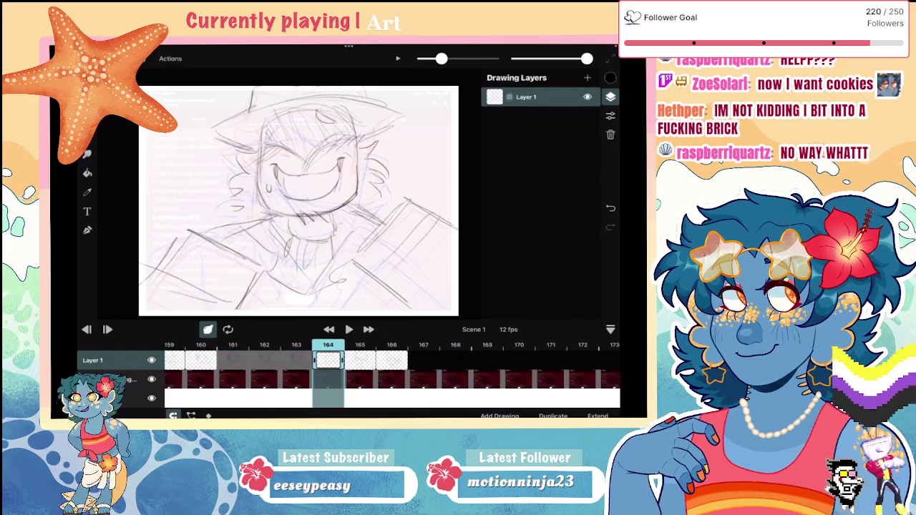
pyautogui.moveTo(342, 360); pyautogui.dragTo(374, 360)
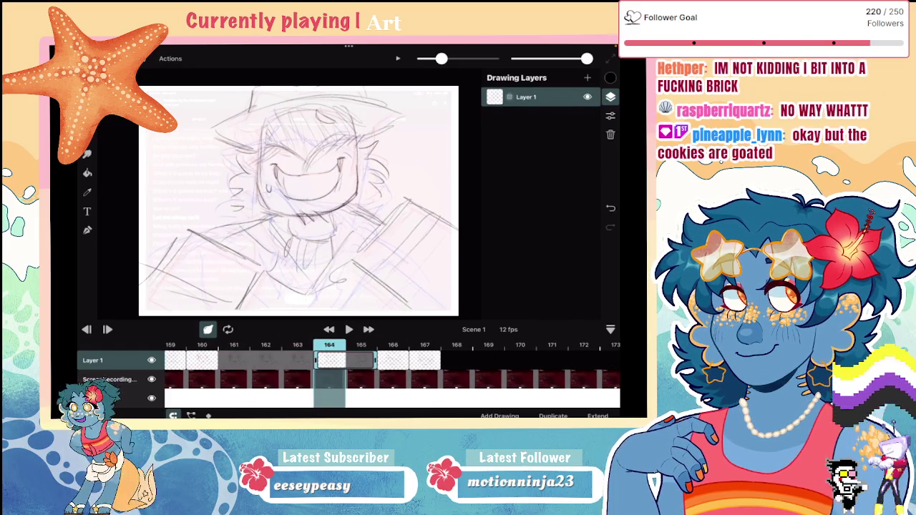
pyautogui.click(297, 360)
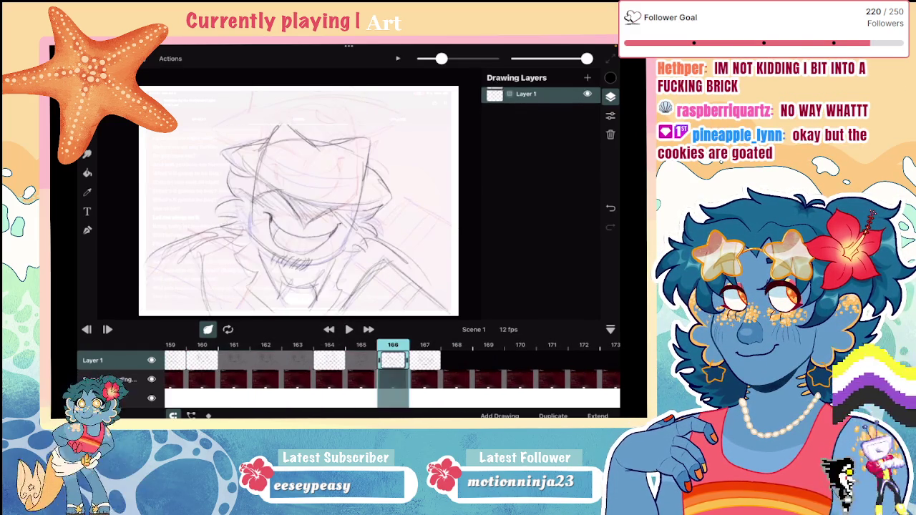
pyautogui.click(346, 360)
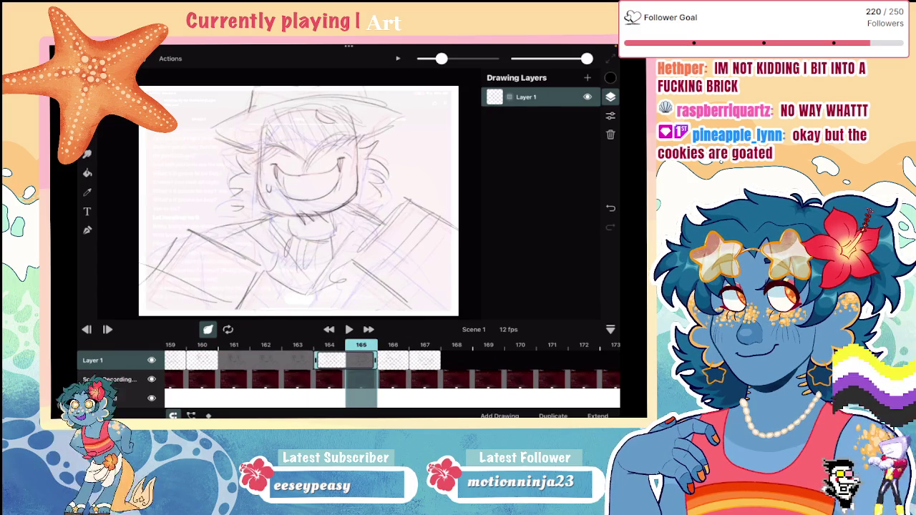
pyautogui.moveTo(345, 360); pyautogui.dragTo(478, 360)
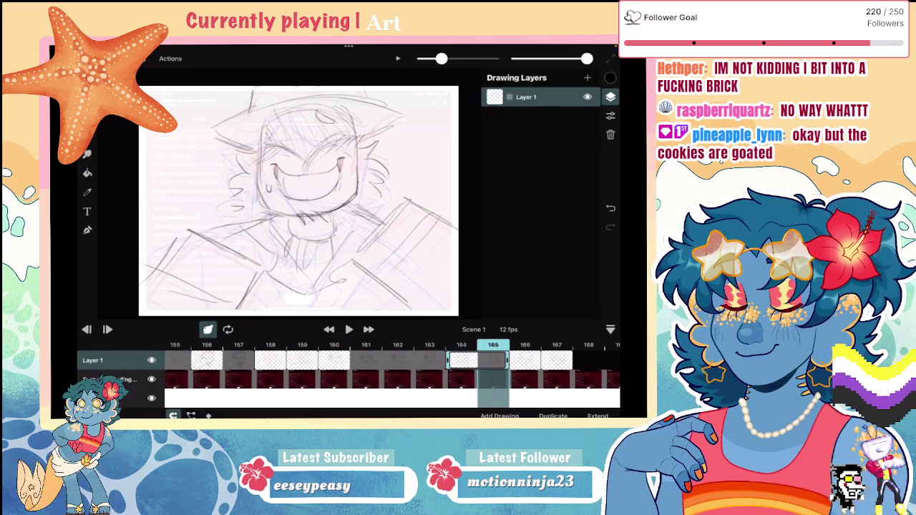
pyautogui.press('space')
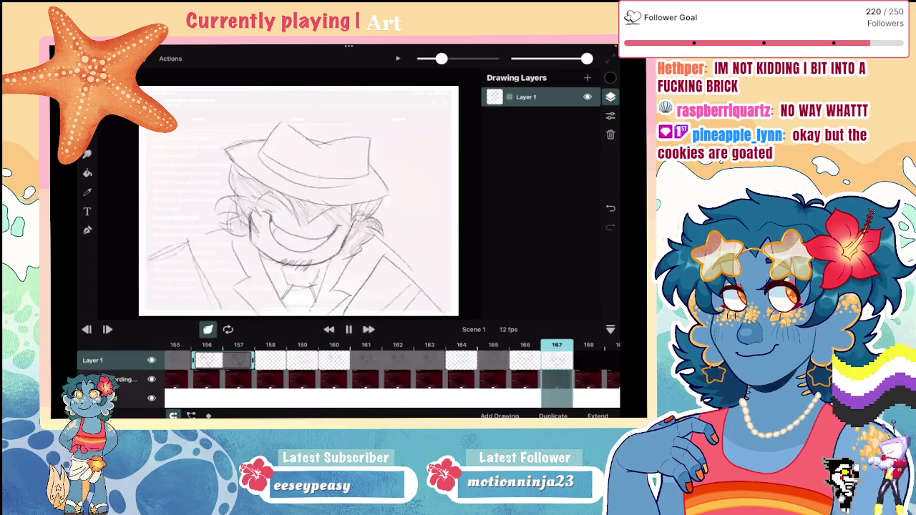
pyautogui.press('space')
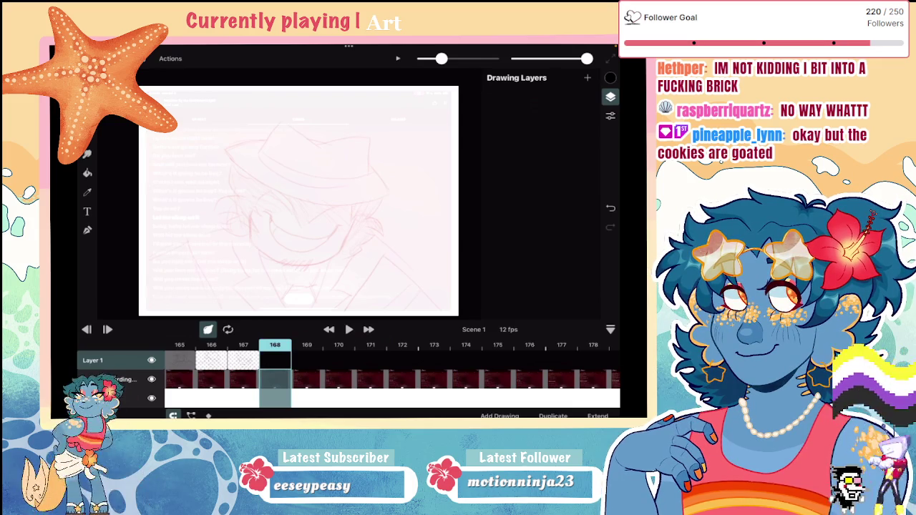
pyautogui.hscroll(-3, 393, 372)
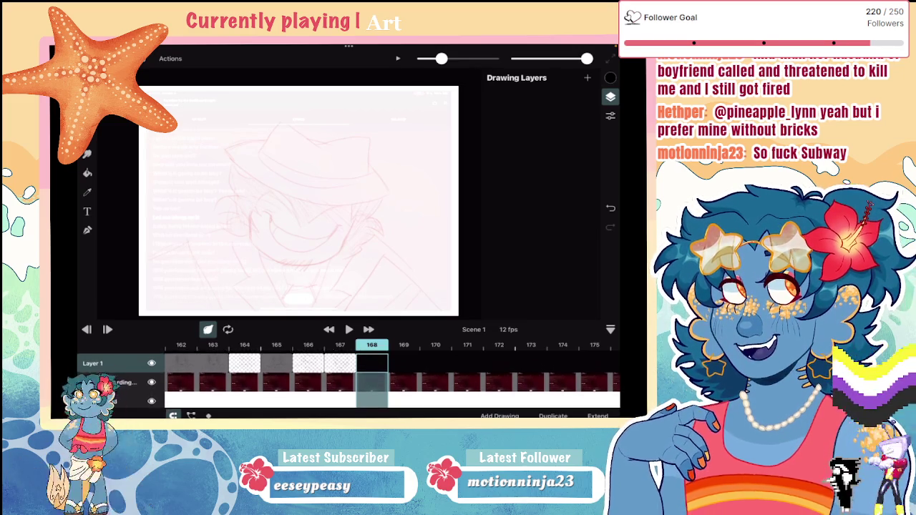
# Scrub back to frame 157, then flip repeatedly between frames 158 and 159, settling on 159
pyautogui.moveTo(286, 372); pyautogui.dragTo(430, 372)
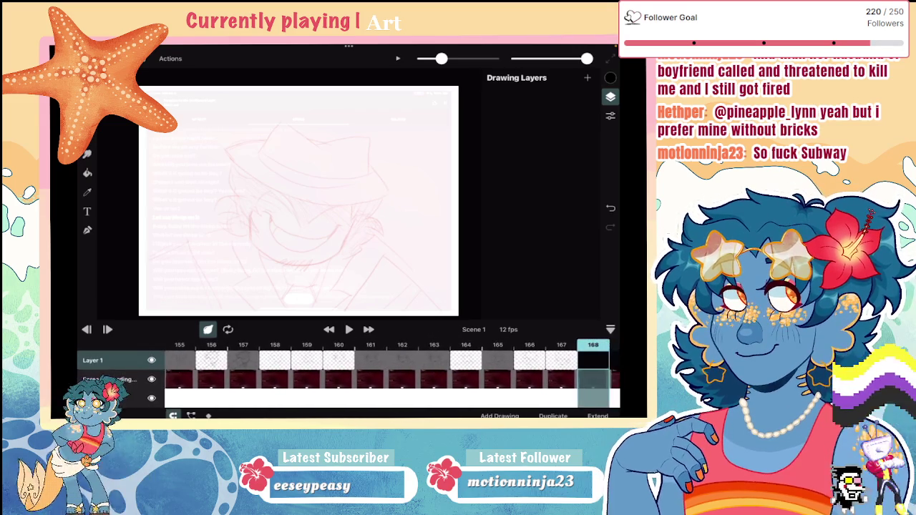
pyautogui.click(222, 360)
pyautogui.click(254, 360)
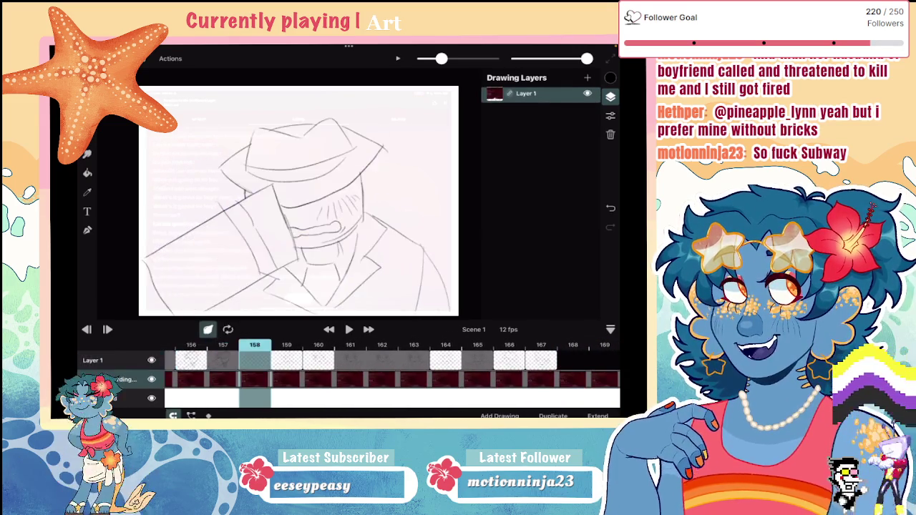
pyautogui.click(286, 360)
pyautogui.click(254, 360)
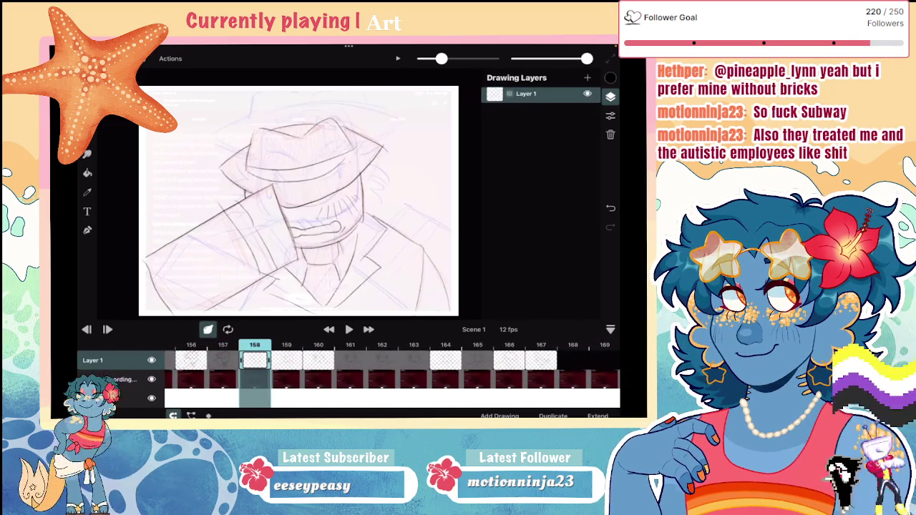
pyautogui.click(286, 360)
pyautogui.click(254, 360)
pyautogui.click(286, 360)
pyautogui.click(254, 360)
pyautogui.click(286, 360)
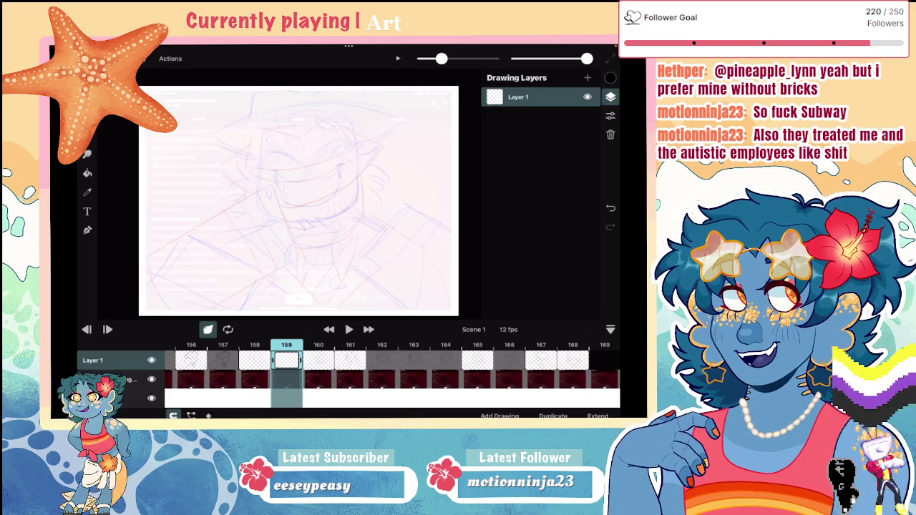
pyautogui.scroll(2, 298, 201)
# Sketch the boxy arm block at lower left with diagonals and inner strokes, undoing one stray curve
pyautogui.moveTo(273, 136); pyautogui.dragTo(313, 226)
pyautogui.moveTo(275, 138); pyautogui.dragTo(113, 229)
pyautogui.moveTo(113, 231); pyautogui.dragTo(152, 301)
pyautogui.moveTo(118, 247); pyautogui.dragTo(143, 303)
pyautogui.moveTo(318, 226)
pyautogui.mouseDown()
pyautogui.moveTo(202, 303)
pyautogui.moveTo(185, 297)
pyautogui.mouseUp()
pyautogui.moveTo(266, 253)
pyautogui.mouseDown()
pyautogui.moveTo(221, 166)
pyautogui.moveTo(286, 247)
pyautogui.mouseUp()
pyautogui.moveTo(241, 163); pyautogui.dragTo(259, 196)
pyautogui.scroll(-2, 293, 186)
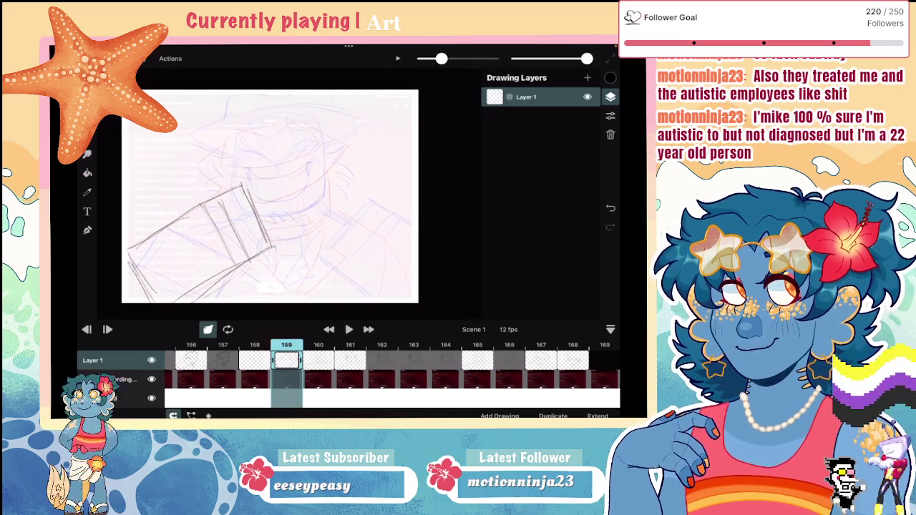
pyautogui.scroll(2, 279, 204)
pyautogui.moveTo(253, 271)
pyautogui.mouseDown()
pyautogui.moveTo(322, 271)
pyautogui.moveTo(347, 255)
pyautogui.moveTo(309, 270)
pyautogui.moveTo(330, 253)
pyautogui.mouseUp()
pyautogui.hotkey('ctrl', 'z')
pyautogui.hotkey('ctrl', 'z')
# Draw the rounded head outline, retracing its top and left side
pyautogui.moveTo(341, 160); pyautogui.dragTo(344, 254)
pyautogui.moveTo(343, 163); pyautogui.dragTo(230, 143)
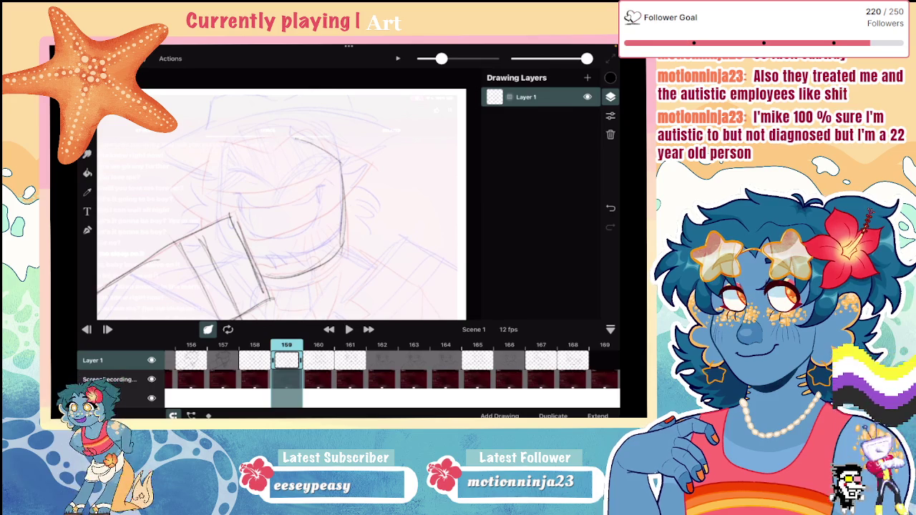
pyautogui.moveTo(349, 152); pyautogui.dragTo(233, 153)
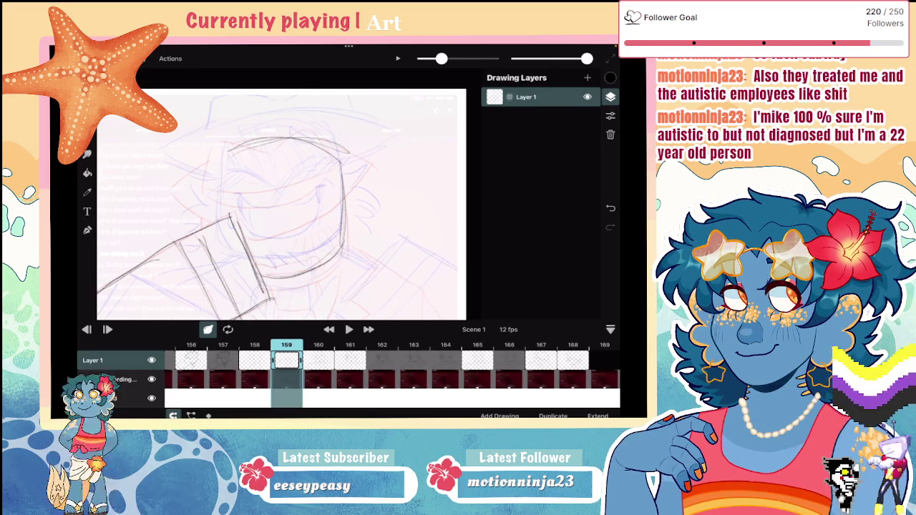
pyautogui.moveTo(223, 152)
pyautogui.mouseDown()
pyautogui.moveTo(216, 226)
pyautogui.moveTo(213, 219)
pyautogui.mouseUp()
pyautogui.moveTo(285, 133); pyautogui.dragTo(218, 156)
pyautogui.moveTo(352, 157); pyautogui.dragTo(243, 143)
pyautogui.moveTo(312, 131); pyautogui.dragTo(214, 170)
pyautogui.moveTo(354, 161); pyautogui.dragTo(232, 140)
pyautogui.moveTo(212, 152); pyautogui.dragTo(195, 176)
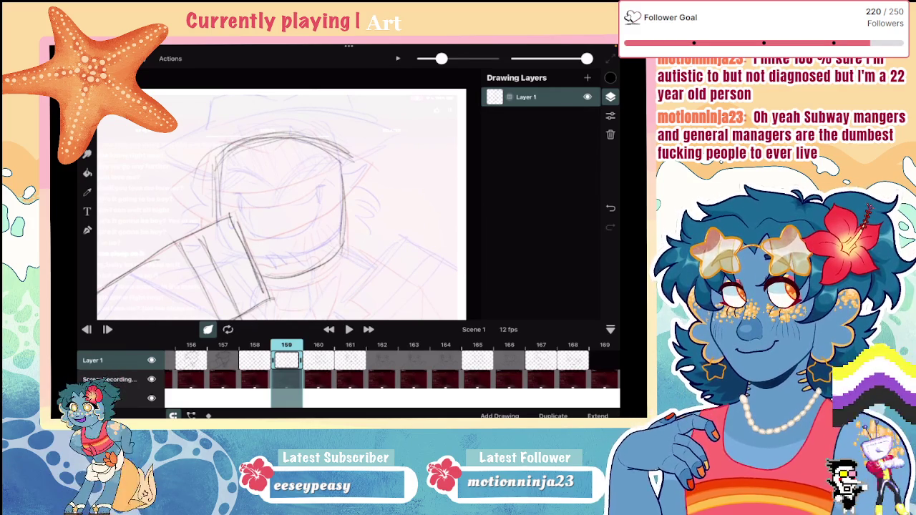
pyautogui.scroll(-5, 281, 204)
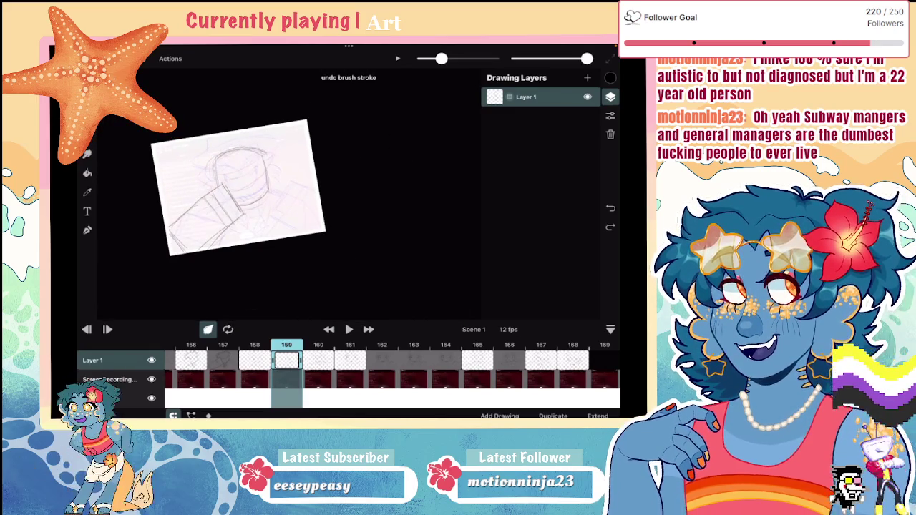
# Sketch collar, shoulder and arm strokes below the head, undo the latest, and fit the canvas
pyautogui.scroll(5, 236, 186)
pyautogui.moveTo(248, 220)
pyautogui.mouseDown()
pyautogui.moveTo(246, 237)
pyautogui.moveTo(220, 242)
pyautogui.moveTo(207, 287)
pyautogui.mouseUp()
pyautogui.moveTo(266, 202)
pyautogui.mouseDown()
pyautogui.moveTo(255, 285)
pyautogui.moveTo(296, 237)
pyautogui.moveTo(298, 213)
pyautogui.mouseUp()
pyautogui.moveTo(298, 209)
pyautogui.mouseDown()
pyautogui.moveTo(269, 247)
pyautogui.moveTo(280, 260)
pyautogui.mouseUp()
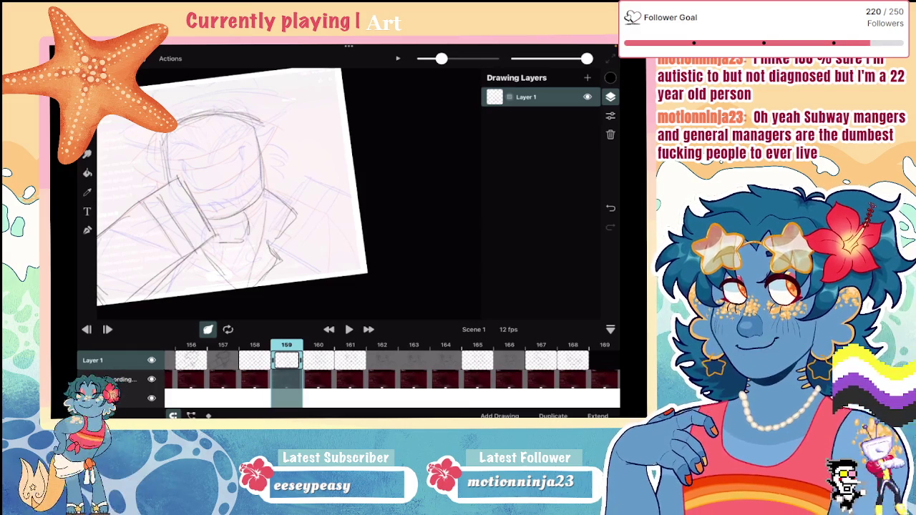
pyautogui.moveTo(182, 262); pyautogui.dragTo(199, 270)
pyautogui.moveTo(283, 199); pyautogui.dragTo(338, 229)
pyautogui.moveTo(323, 221); pyautogui.dragTo(356, 252)
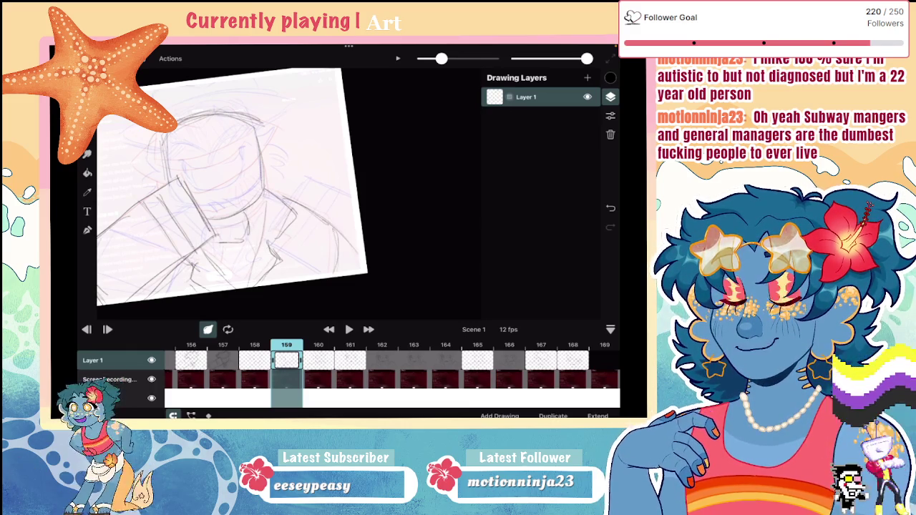
pyautogui.hotkey('ctrl', 'z')
pyautogui.hotkey('ctrl', 'z')
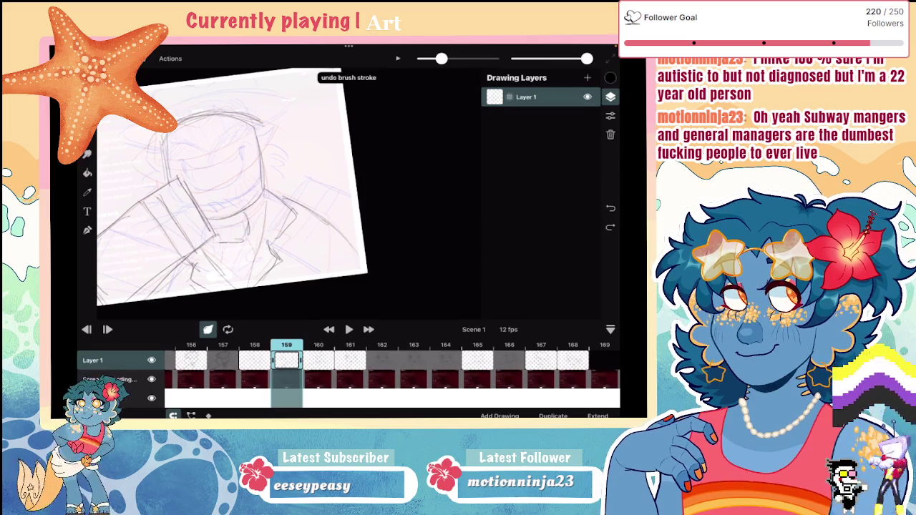
pyautogui.hotkey('ctrl', '0')
# Try a mouth stroke and a deeper lower smile curve, undoing each attempt
pyautogui.scroll(2, 269, 211)
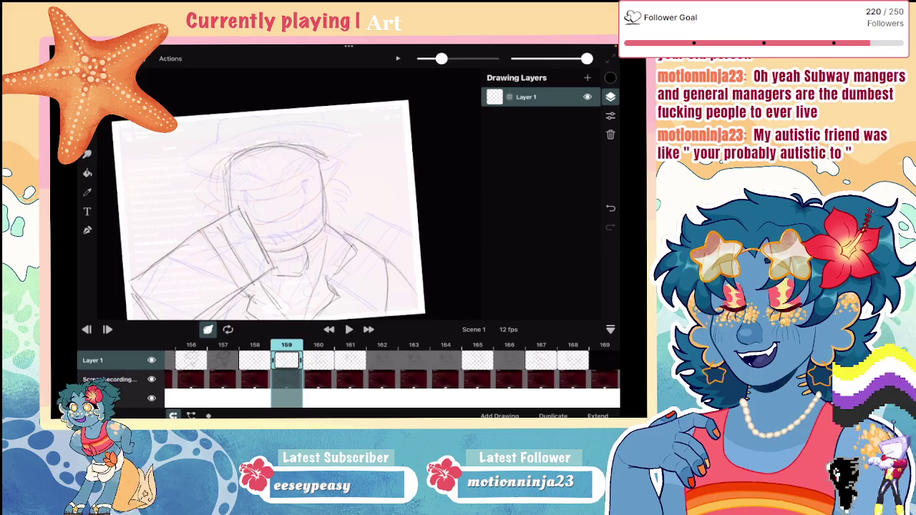
pyautogui.scroll(2, 279, 207)
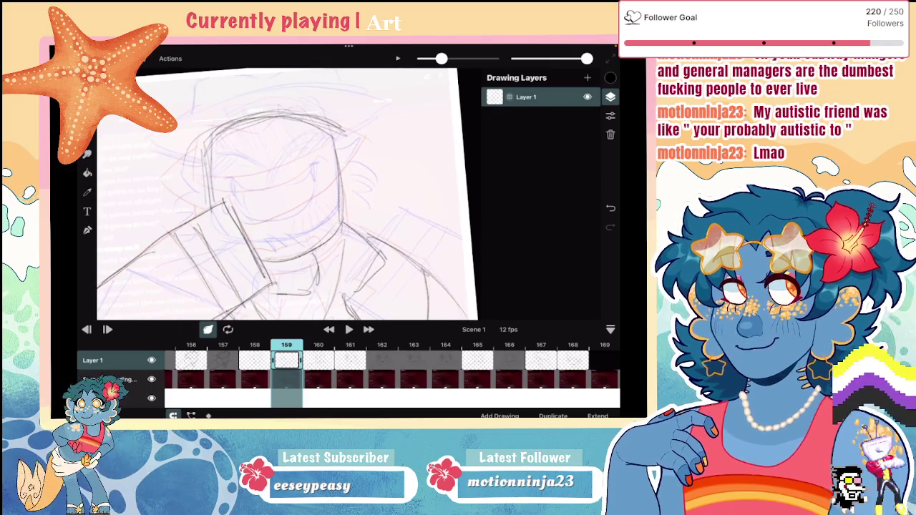
pyautogui.scroll(3, 286, 193)
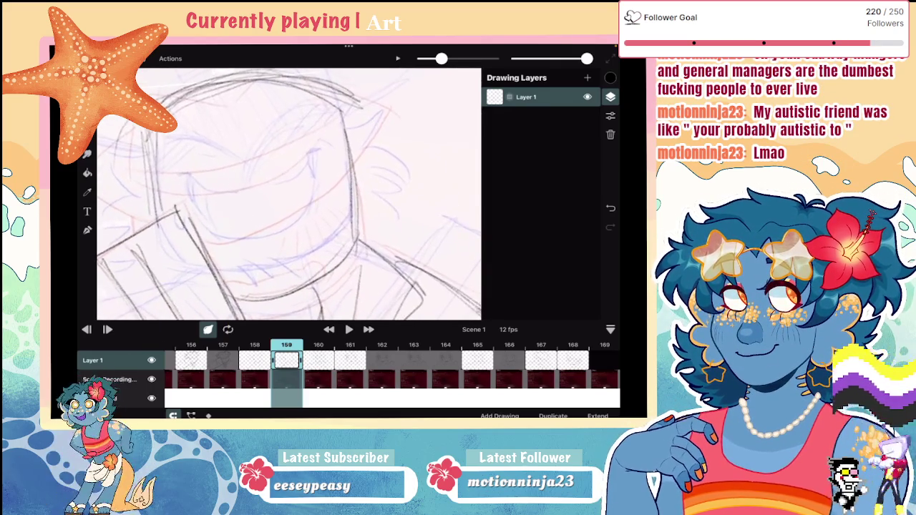
pyautogui.scroll(1, 286, 193)
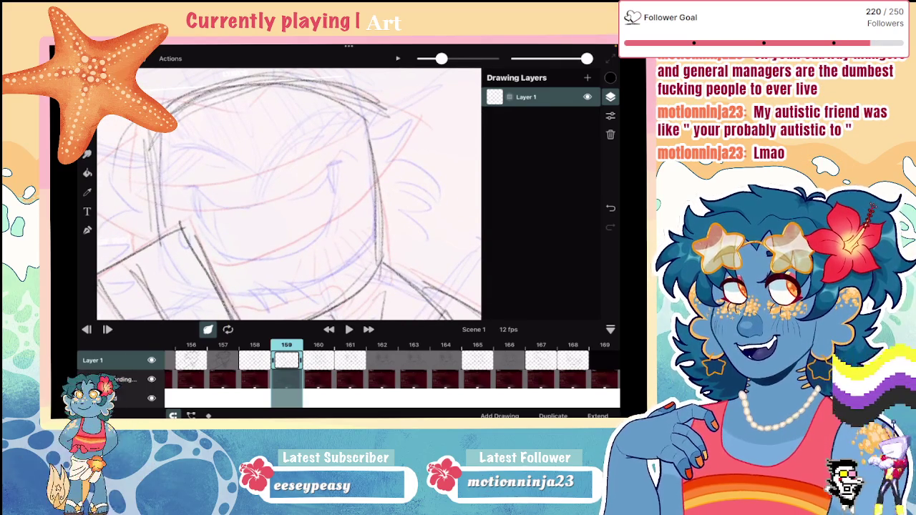
pyautogui.moveTo(200, 230)
pyautogui.mouseDown()
pyautogui.moveTo(203, 248)
pyautogui.moveTo(212, 235)
pyautogui.moveTo(252, 251)
pyautogui.moveTo(288, 249)
pyautogui.moveTo(326, 225)
pyautogui.mouseUp()
pyautogui.scroll(-1, 286, 193)
pyautogui.hotkey('ctrl', 'z')
pyautogui.moveTo(219, 245); pyautogui.dragTo(287, 264)
pyautogui.moveTo(284, 262); pyautogui.dragTo(315, 239)
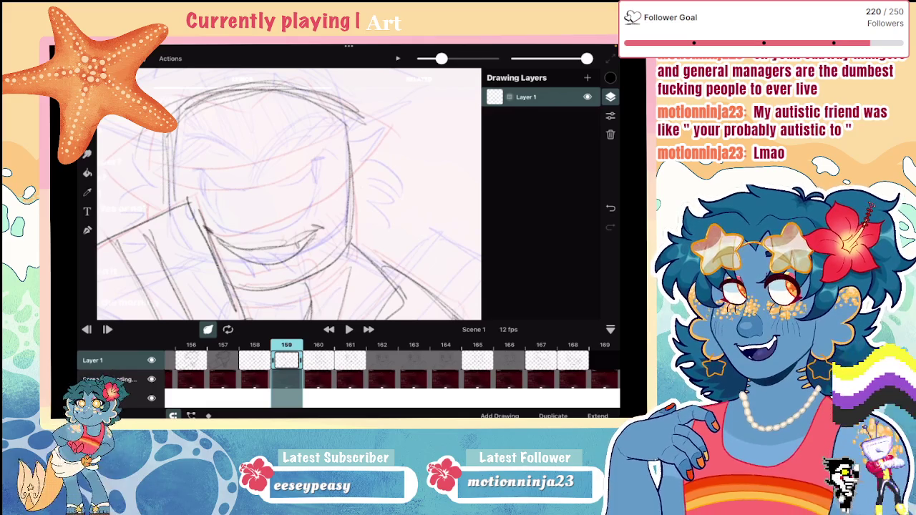
pyautogui.hotkey('ctrl', 'z')
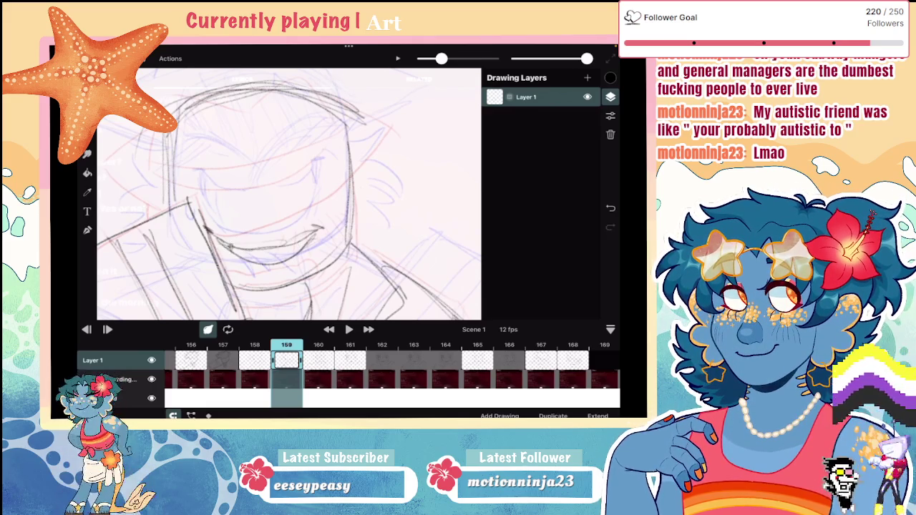
pyautogui.scroll(-3, 289, 193)
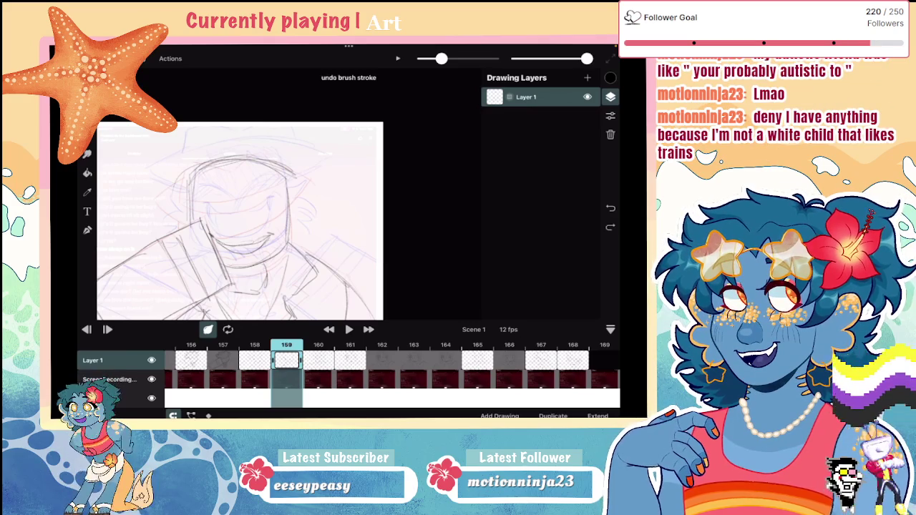
# Draw the fedora brim across the head, with strokes around the face
pyautogui.scroll(5, 239, 222)
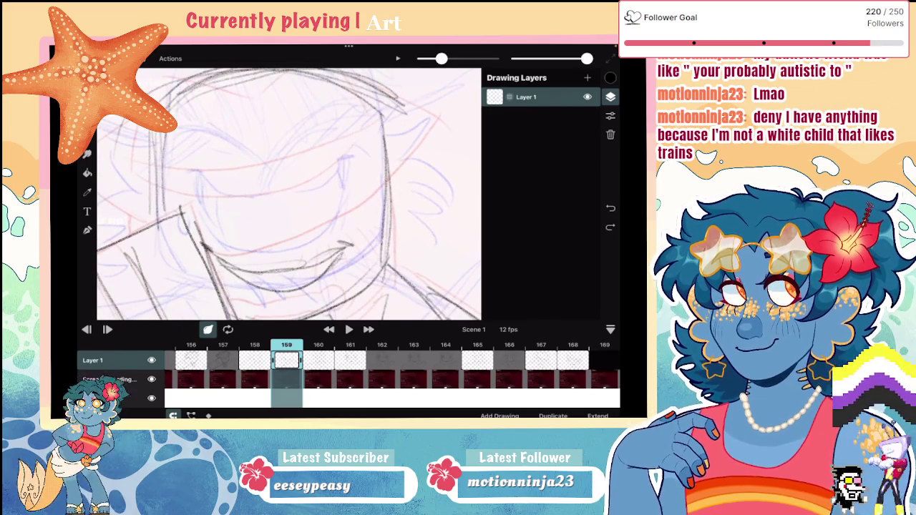
pyautogui.scroll(-5, 241, 211)
pyautogui.scroll(5, 286, 193)
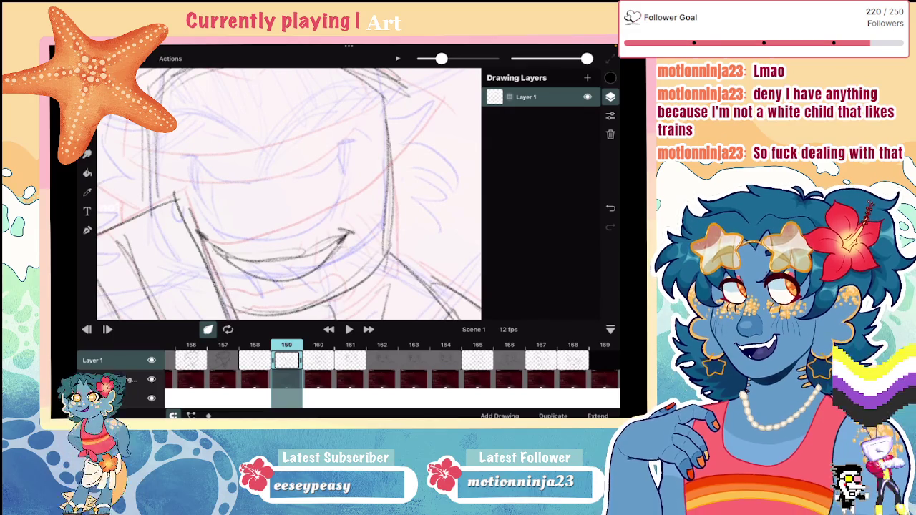
pyautogui.scroll(-3, 286, 194)
pyautogui.scroll(-2, 286, 193)
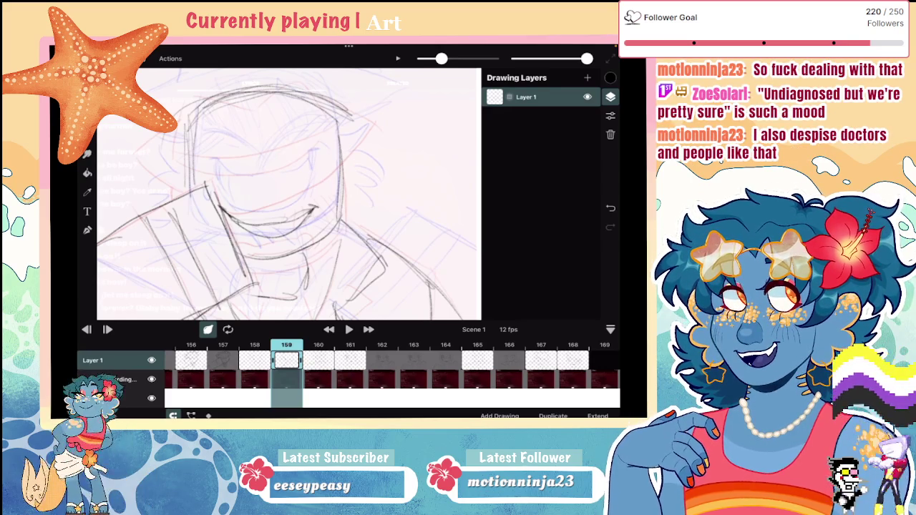
pyautogui.scroll(-3, 286, 194)
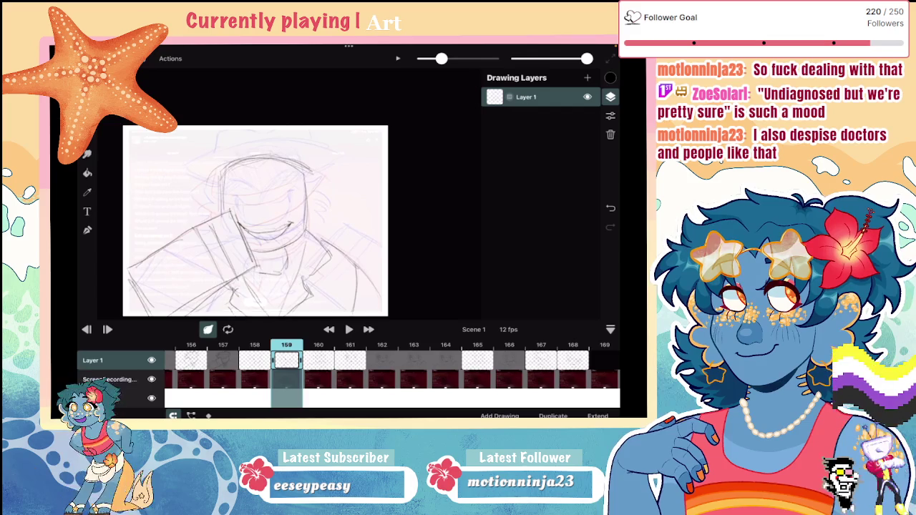
pyautogui.moveTo(192, 228); pyautogui.dragTo(331, 222)
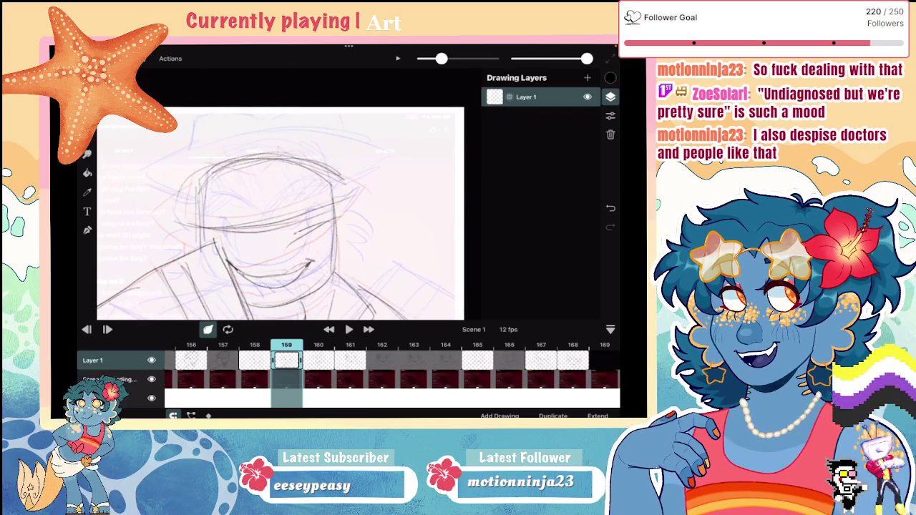
pyautogui.moveTo(272, 251); pyautogui.dragTo(322, 223)
pyautogui.moveTo(227, 259); pyautogui.dragTo(290, 238)
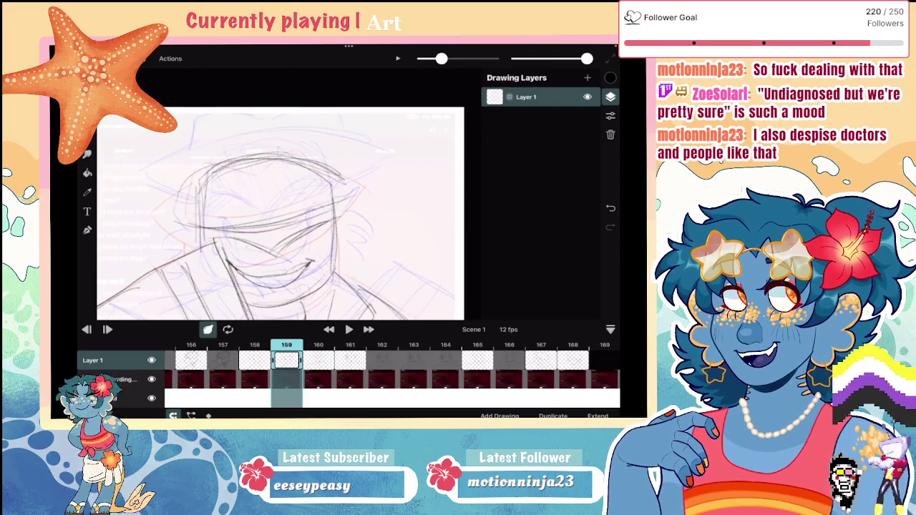
# Sketch the hat's crown, its top, left and right sides, and refine the brim
pyautogui.moveTo(271, 186); pyautogui.dragTo(364, 169)
pyautogui.moveTo(233, 157)
pyautogui.mouseDown()
pyautogui.moveTo(342, 159)
pyautogui.moveTo(185, 180)
pyautogui.mouseUp()
pyautogui.moveTo(198, 178)
pyautogui.mouseDown()
pyautogui.moveTo(150, 218)
pyautogui.moveTo(212, 146)
pyautogui.moveTo(266, 148)
pyautogui.moveTo(288, 133)
pyautogui.moveTo(322, 174)
pyautogui.moveTo(232, 217)
pyautogui.moveTo(195, 209)
pyautogui.mouseUp()
pyautogui.moveTo(320, 183)
pyautogui.mouseDown()
pyautogui.moveTo(267, 209)
pyautogui.moveTo(202, 222)
pyautogui.mouseUp()
pyautogui.moveTo(249, 197); pyautogui.dragTo(185, 209)
pyautogui.moveTo(319, 181); pyautogui.dragTo(258, 208)
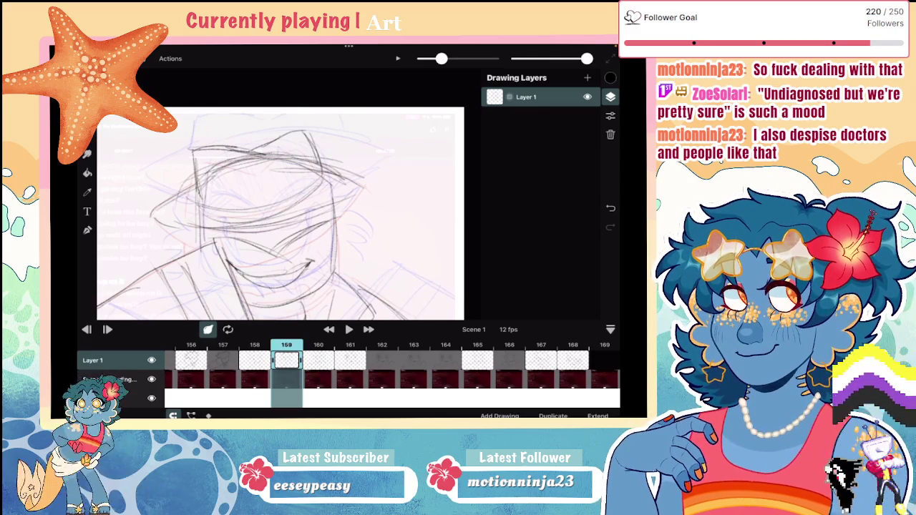
pyautogui.moveTo(259, 147)
pyautogui.mouseDown()
pyautogui.moveTo(306, 127)
pyautogui.moveTo(328, 179)
pyautogui.moveTo(265, 205)
pyautogui.mouseUp()
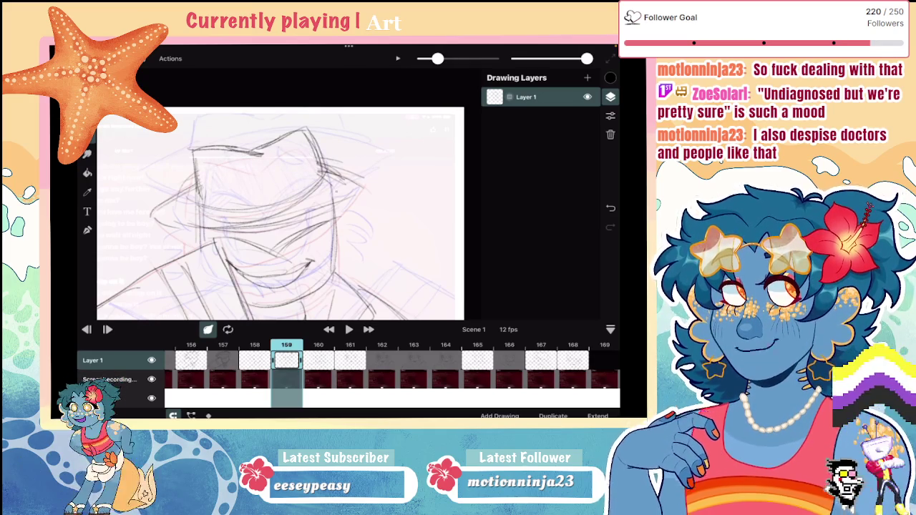
# Redraw the brim across the head, adding lines at its right end and a mark by the cheek
pyautogui.moveTo(437, 58); pyautogui.dragTo(441, 58)
pyautogui.moveTo(195, 181)
pyautogui.mouseDown()
pyautogui.moveTo(159, 212)
pyautogui.moveTo(338, 207)
pyautogui.mouseUp()
pyautogui.moveTo(314, 162); pyautogui.dragTo(363, 182)
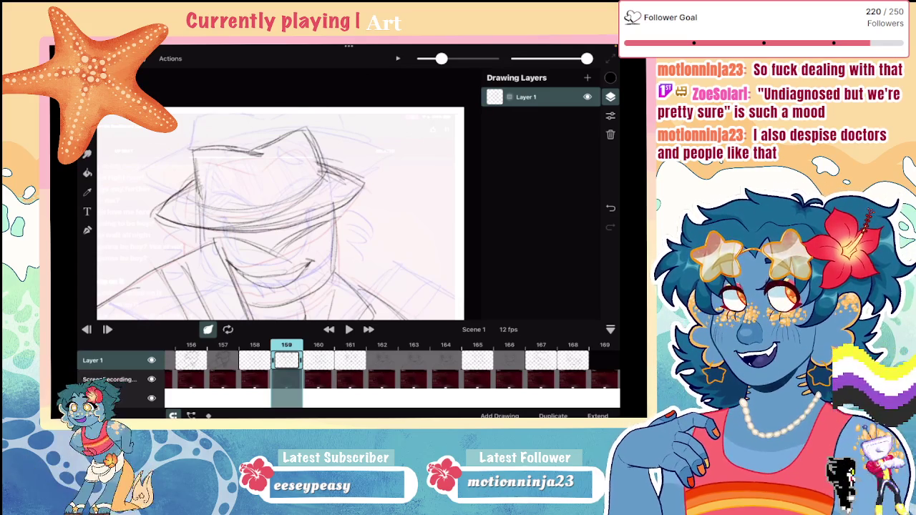
pyautogui.scroll(-2, 279, 213)
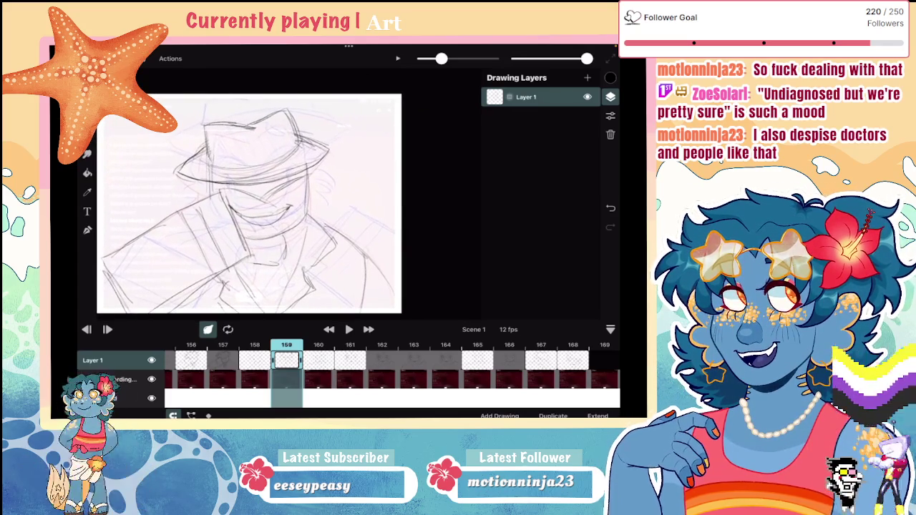
pyautogui.moveTo(328, 189)
pyautogui.mouseDown()
pyautogui.moveTo(314, 197)
pyautogui.moveTo(320, 212)
pyautogui.mouseUp()
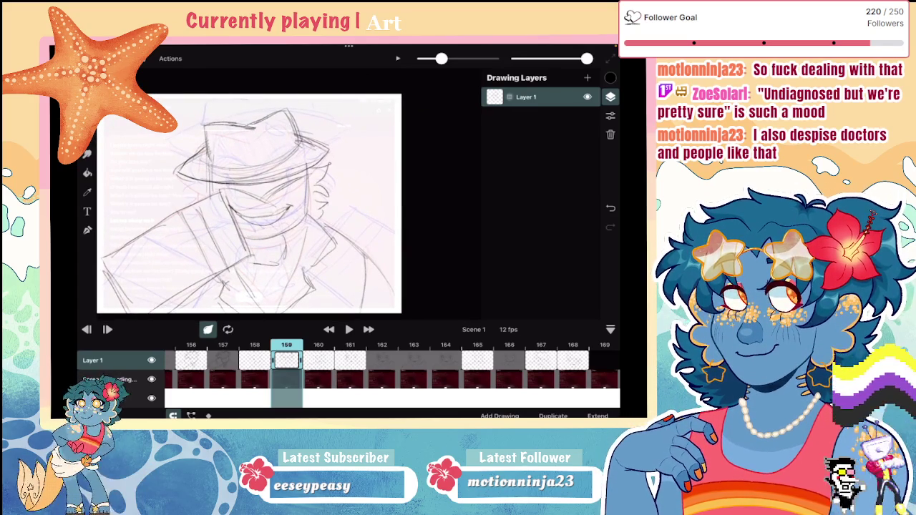
# Draw hair strands beside the hat on frame 158, then move through frame 159 to frame 160
pyautogui.click(255, 360)
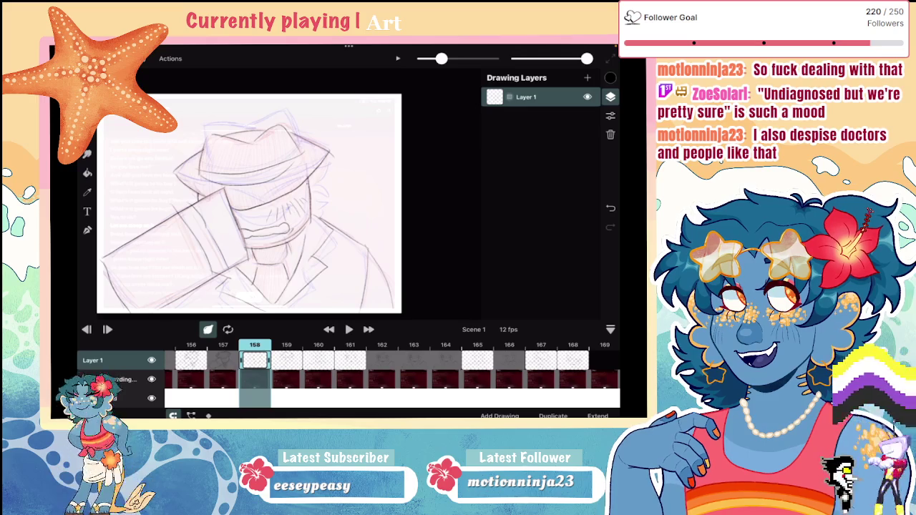
pyautogui.moveTo(322, 170); pyautogui.dragTo(315, 198)
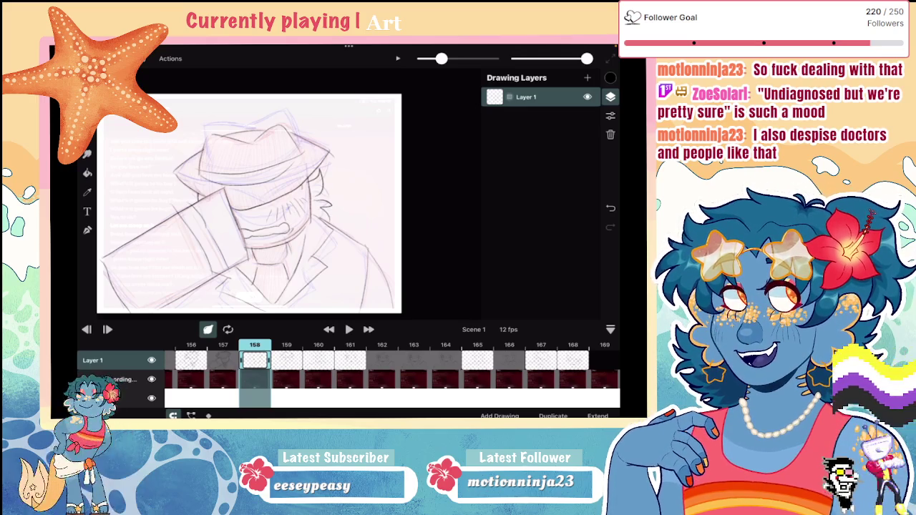
pyautogui.moveTo(320, 175)
pyautogui.mouseDown()
pyautogui.moveTo(312, 215)
pyautogui.moveTo(322, 219)
pyautogui.moveTo(328, 205)
pyautogui.mouseUp()
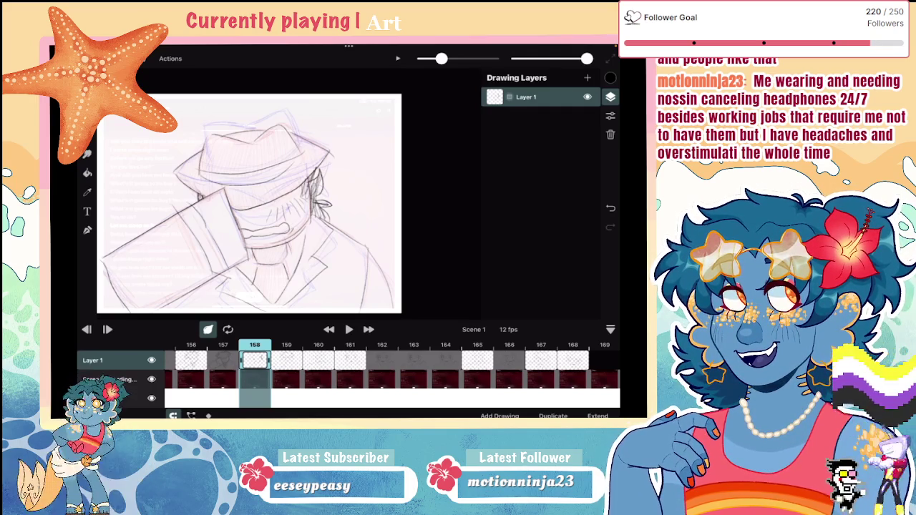
pyautogui.click(286, 360)
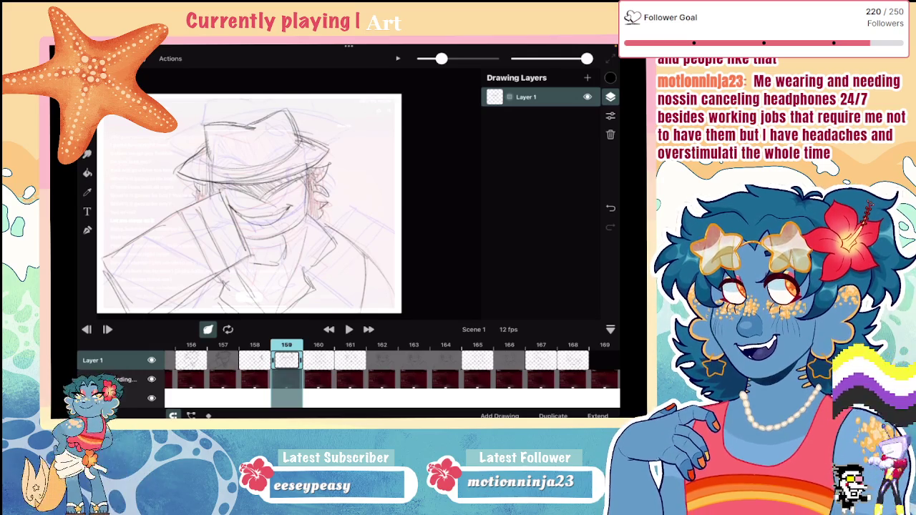
pyautogui.click(318, 360)
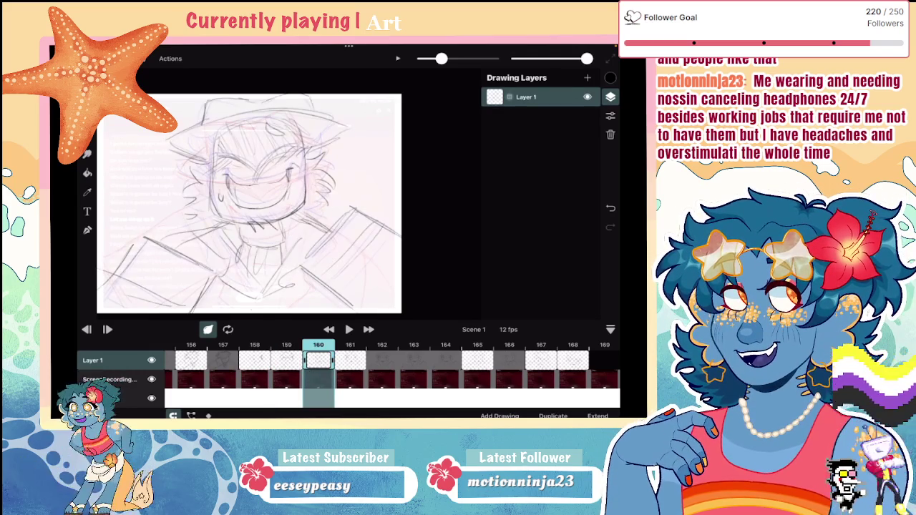
# On frame 160, hatch shading and a darker mark into the character's hair
pyautogui.moveTo(249, 203); pyautogui.dragTo(286, 215)
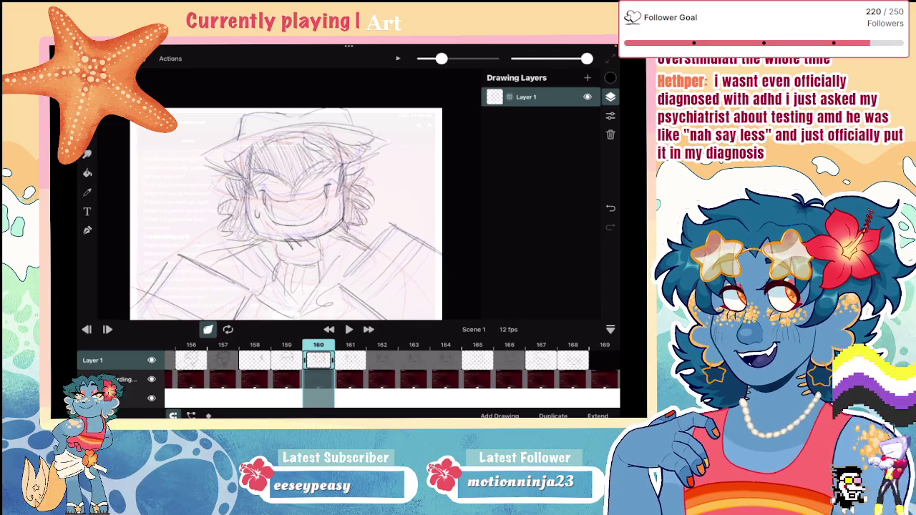
pyautogui.moveTo(261, 149)
pyautogui.mouseDown()
pyautogui.moveTo(282, 172)
pyautogui.moveTo(261, 175)
pyautogui.moveTo(319, 142)
pyautogui.moveTo(361, 149)
pyautogui.mouseUp()
pyautogui.moveTo(245, 183); pyautogui.dragTo(257, 171)
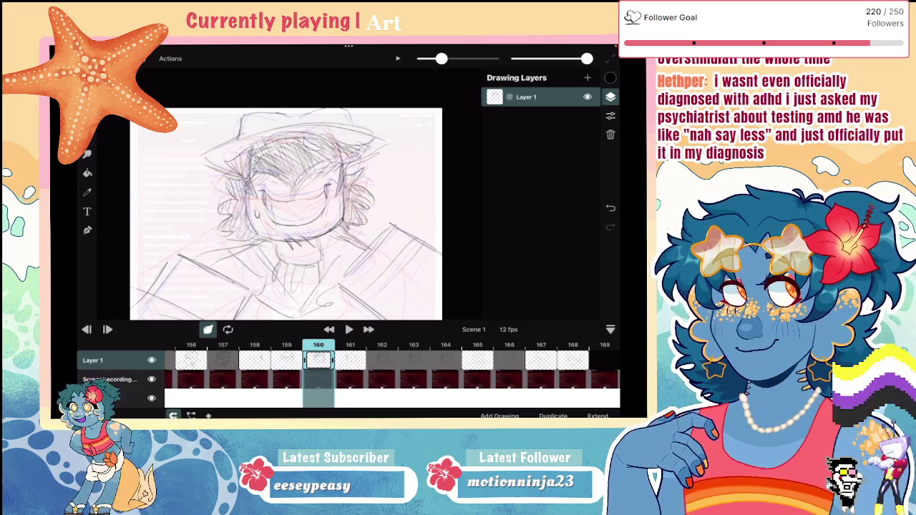
pyautogui.scroll(3, 286, 214)
pyautogui.scroll(2, 286, 193)
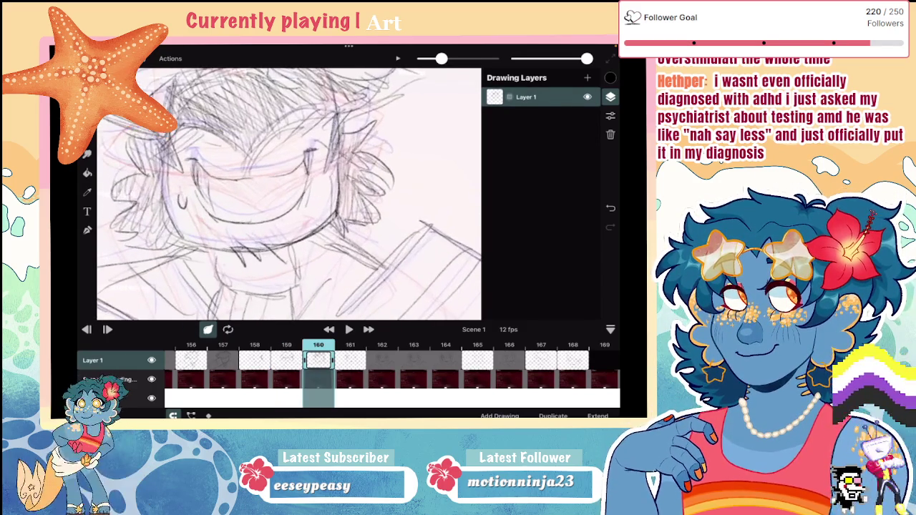
pyautogui.click(87, 154)
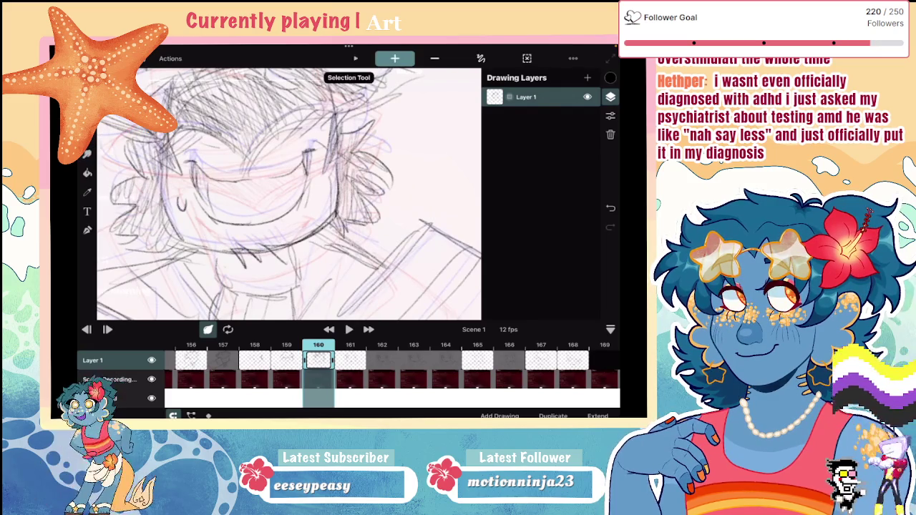
# Lasso the grinning mouth, squash it slightly shorter, nudge it up, and return to the brush
pyautogui.moveTo(183, 153); pyautogui.dragTo(208, 161)
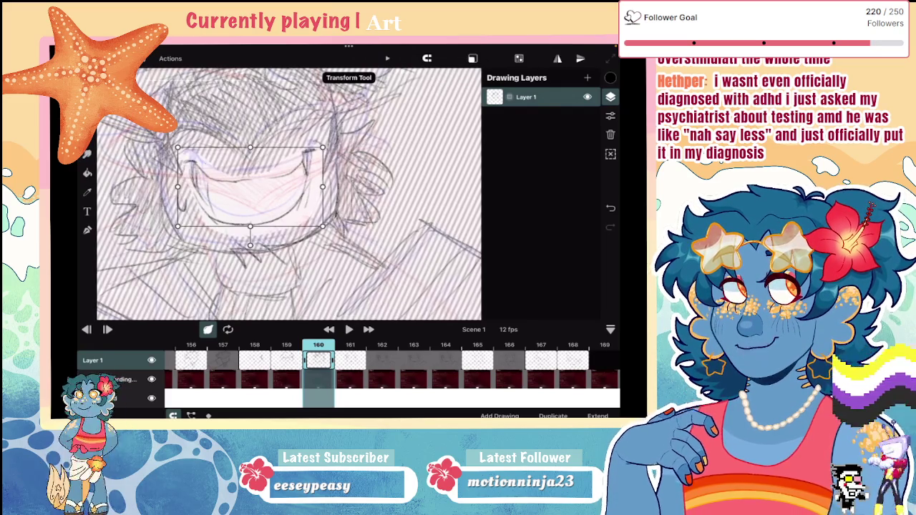
pyautogui.moveTo(311, 227); pyautogui.dragTo(336, 229)
pyautogui.click(472, 58)
pyautogui.click(86, 152)
pyautogui.press('v')
pyautogui.click(472, 57)
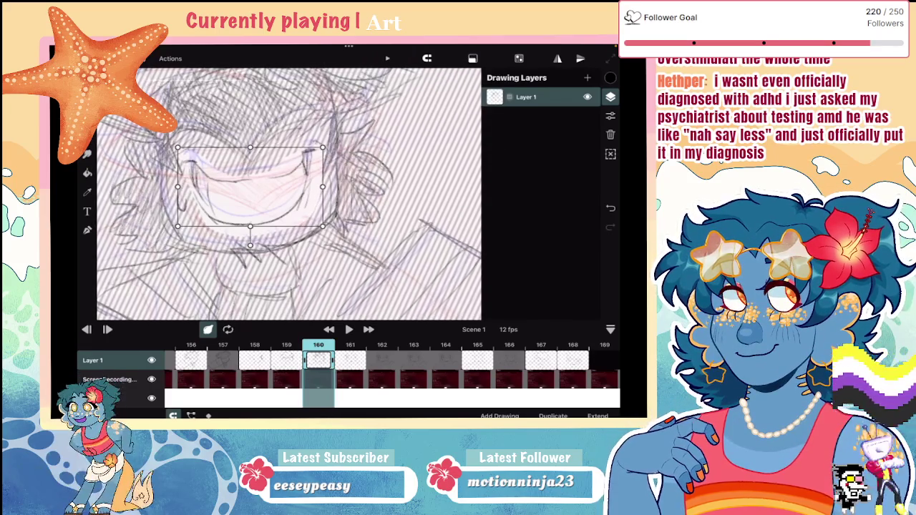
pyautogui.moveTo(251, 149); pyautogui.dragTo(250, 160)
pyautogui.moveTo(250, 193); pyautogui.dragTo(251, 185)
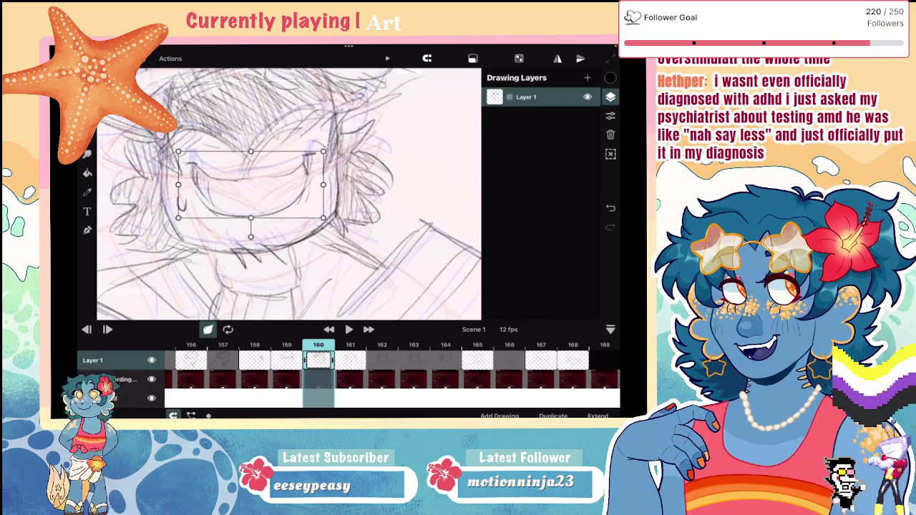
pyautogui.press('b')
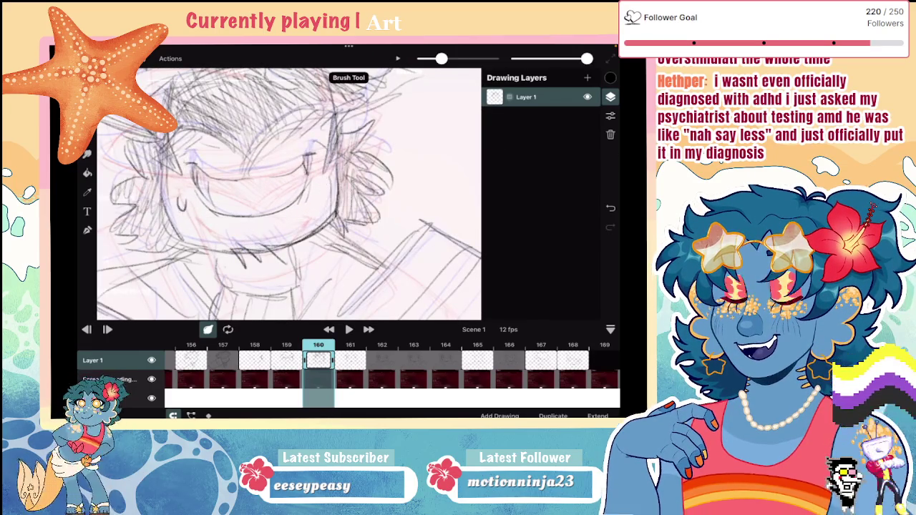
pyautogui.scroll(-5, 289, 193)
pyautogui.scroll(5, 392, 193)
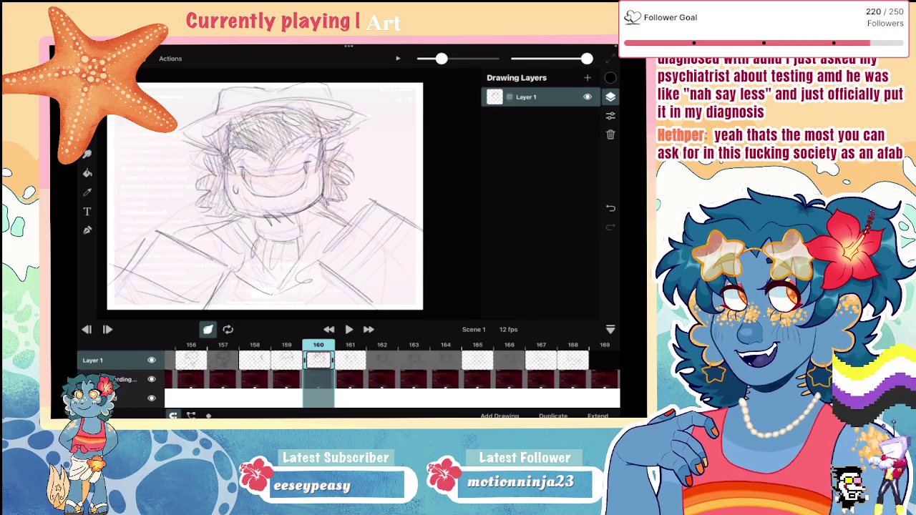
# Scrub the timeline through neighbouring frames and land on frame 156
pyautogui.moveTo(319, 361); pyautogui.dragTo(402, 361)
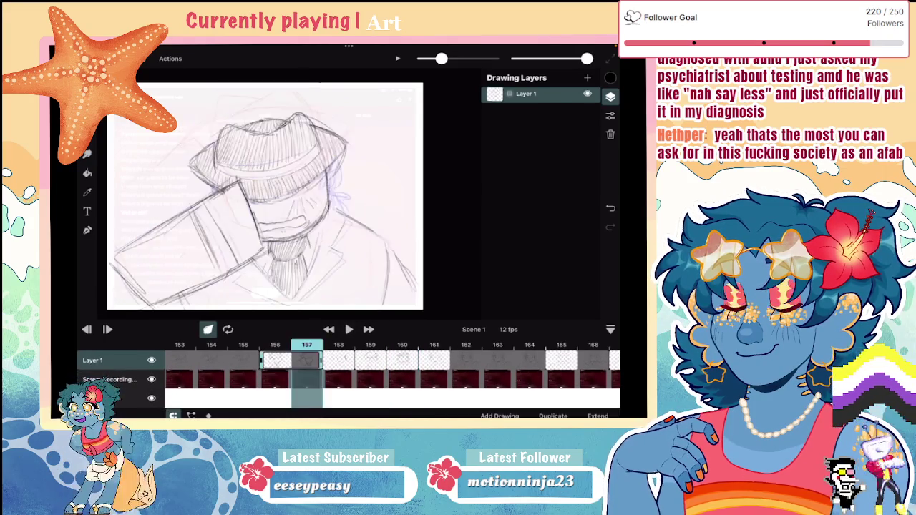
pyautogui.moveTo(306, 362)
pyautogui.mouseDown()
pyautogui.moveTo(180, 361)
pyautogui.moveTo(501, 361)
pyautogui.mouseUp()
pyautogui.moveTo(369, 361); pyautogui.dragTo(226, 361)
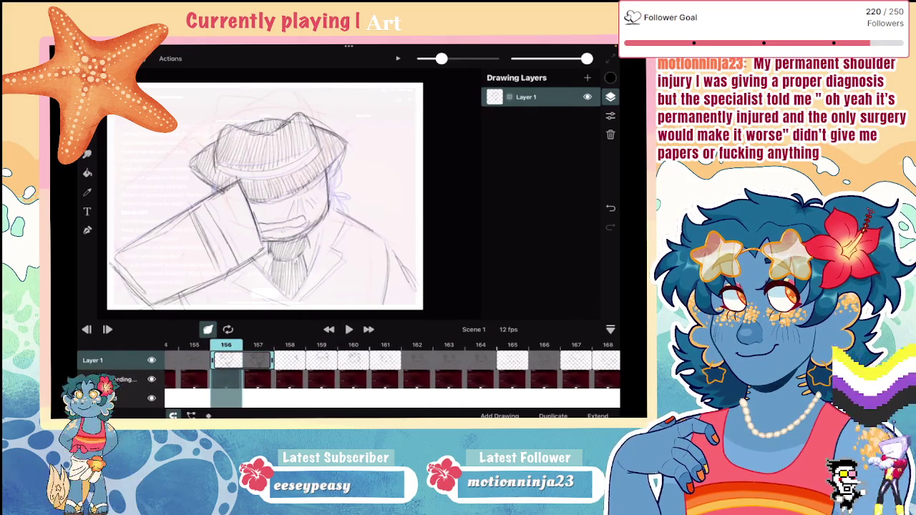
# Flip back and forth through the fedora sketches on frames 158 to 161
pyautogui.click(289, 360)
pyautogui.click(322, 360)
pyautogui.click(353, 360)
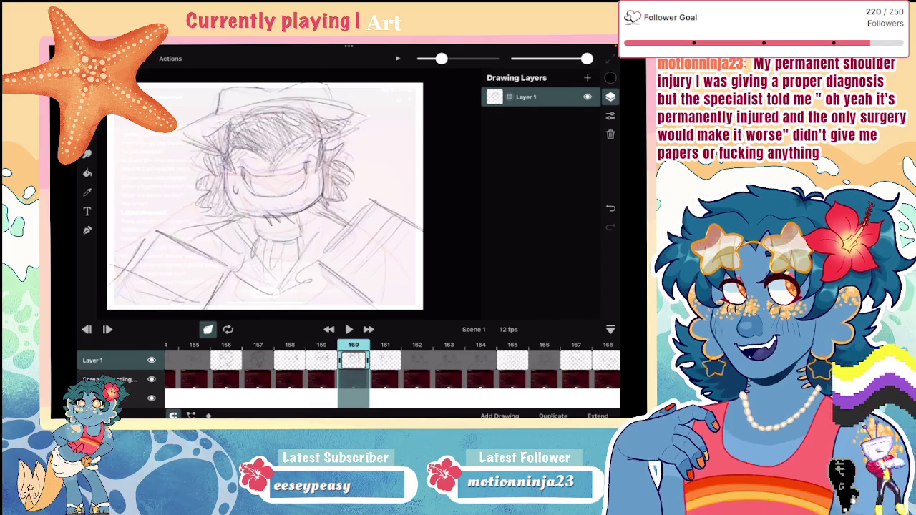
pyautogui.click(385, 360)
pyautogui.click(321, 360)
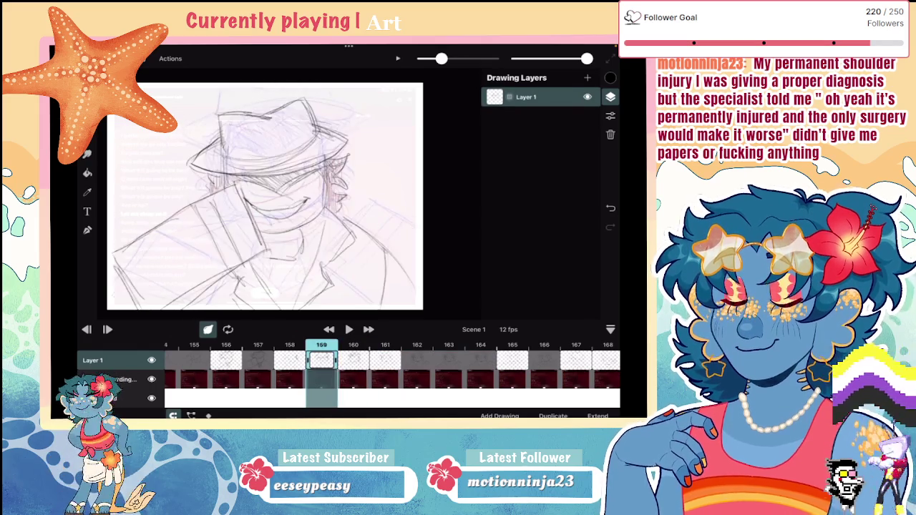
pyautogui.click(289, 359)
pyautogui.click(321, 360)
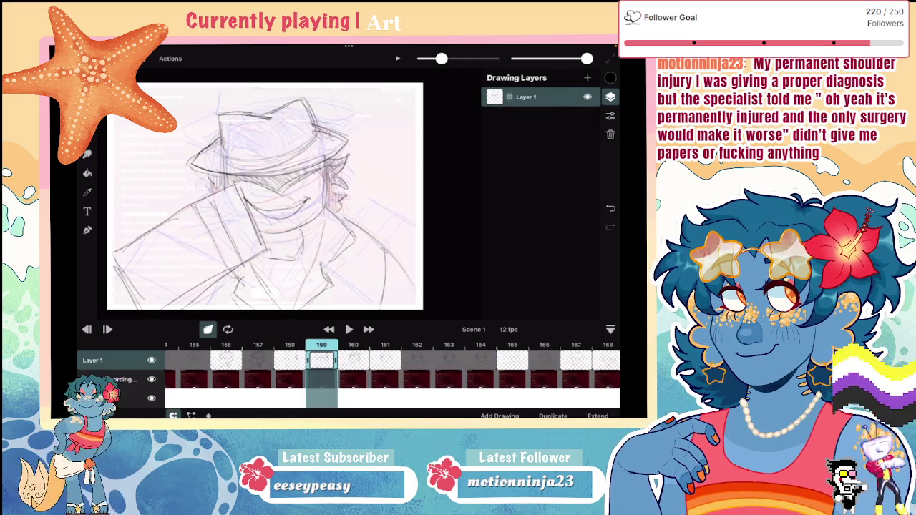
pyautogui.click(352, 360)
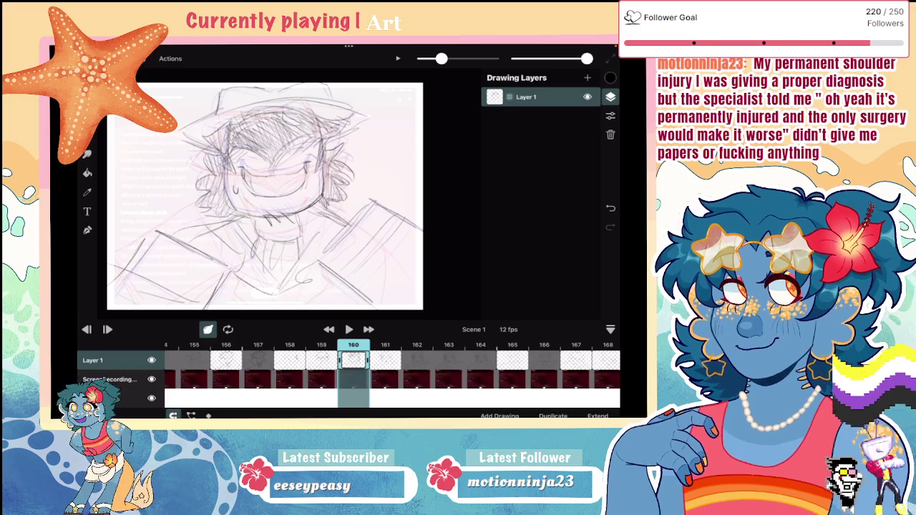
pyautogui.click(290, 360)
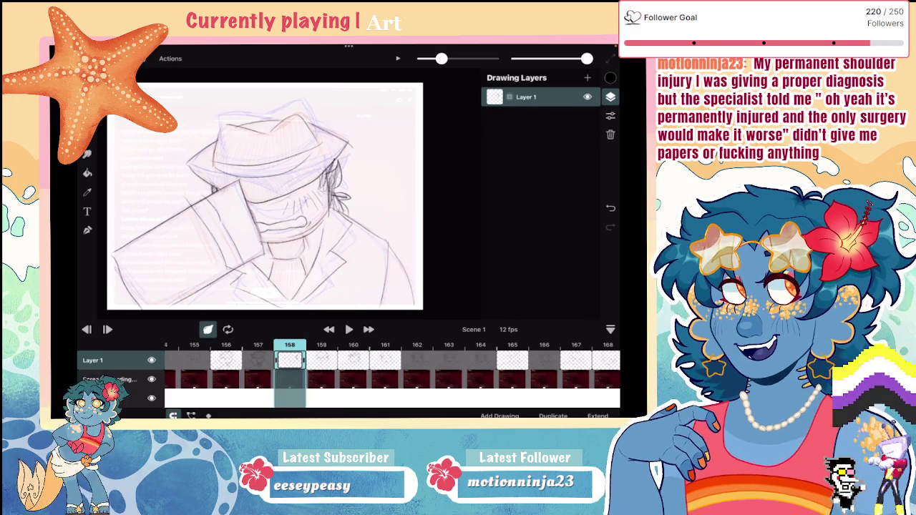
pyautogui.click(321, 360)
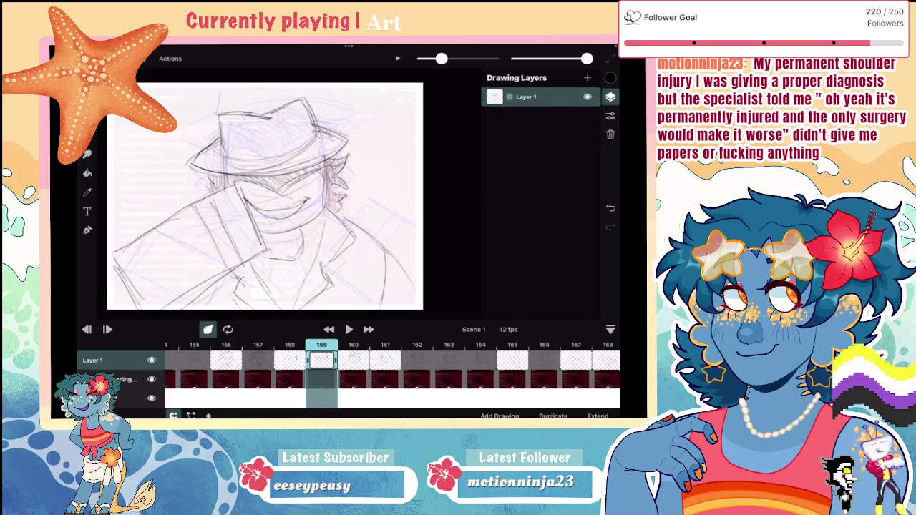
# Check frame 159's drawing with Transform, then view frames 160 and 161
pyautogui.click(397, 58)
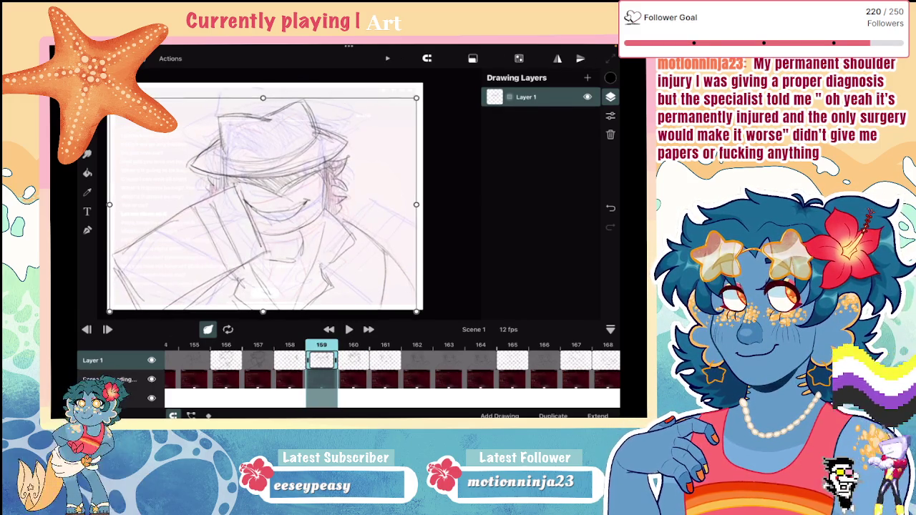
pyautogui.click(353, 360)
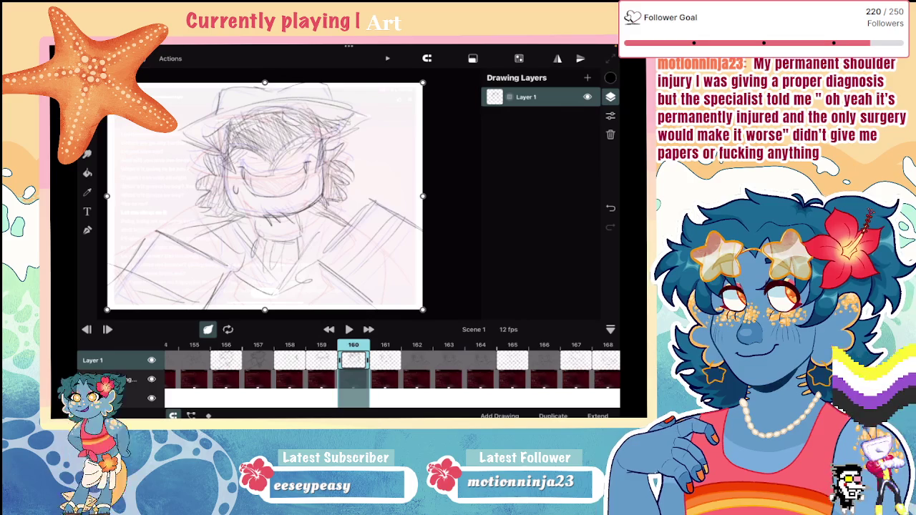
pyautogui.click(385, 360)
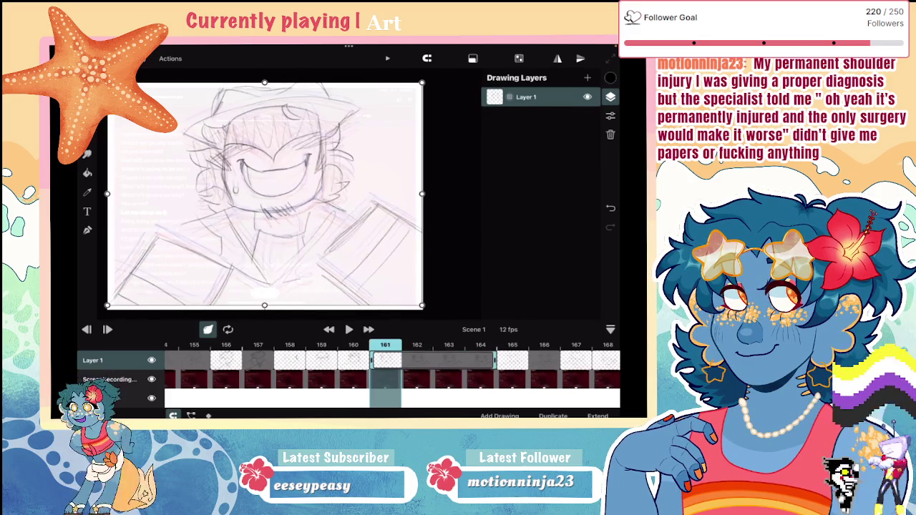
pyautogui.click(384, 360)
pyautogui.click(500, 215)
# Paste copied drawings as new frames after frames 161 and 162
pyautogui.click(385, 360)
pyautogui.click(372, 282)
pyautogui.click(416, 359)
pyautogui.click(397, 284)
pyautogui.click(448, 360)
pyautogui.click(430, 284)
pyautogui.click(384, 360)
# Step through the sketches on frames 160 to 168
pyautogui.click(352, 360)
pyautogui.click(384, 359)
pyautogui.click(416, 360)
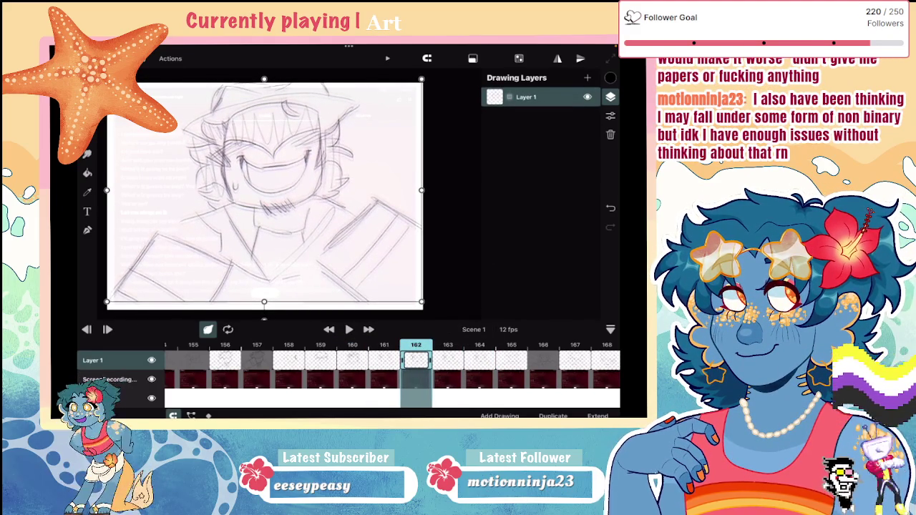
pyautogui.click(448, 359)
pyautogui.click(480, 360)
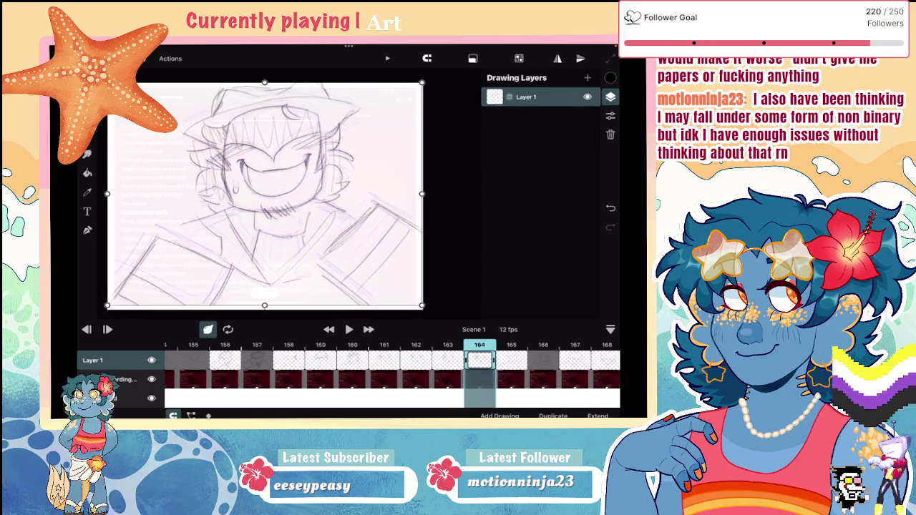
pyautogui.click(511, 360)
pyautogui.click(451, 360)
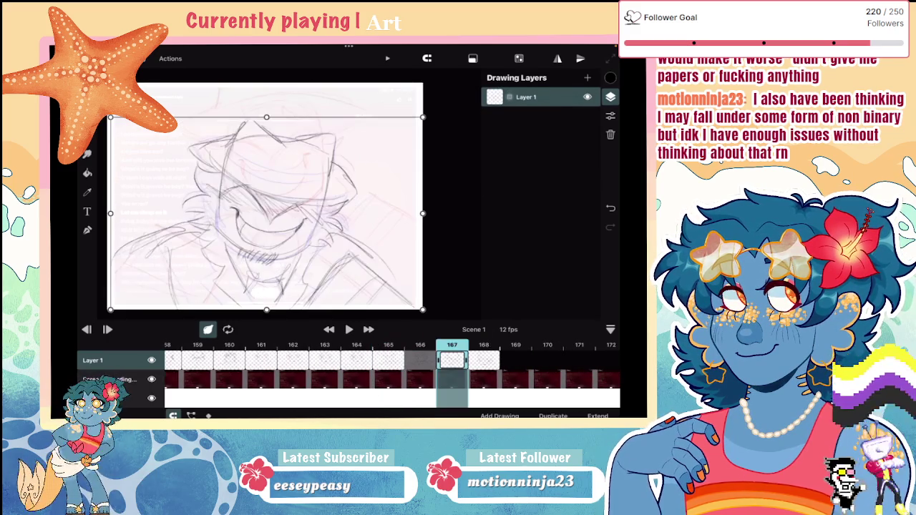
pyautogui.click(484, 360)
pyautogui.click(420, 360)
# Bring up frame 165's options, then review frames 166 through 169
pyautogui.click(385, 360)
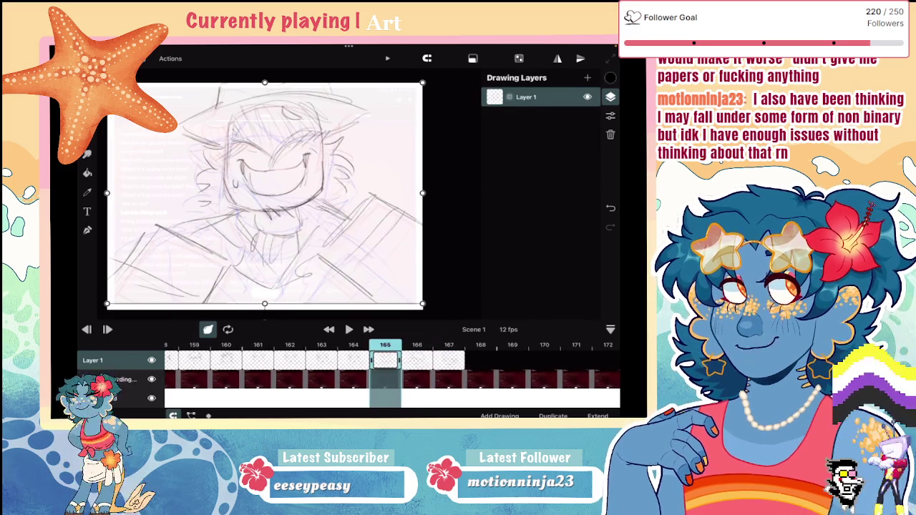
pyautogui.click(385, 360)
pyautogui.click(417, 360)
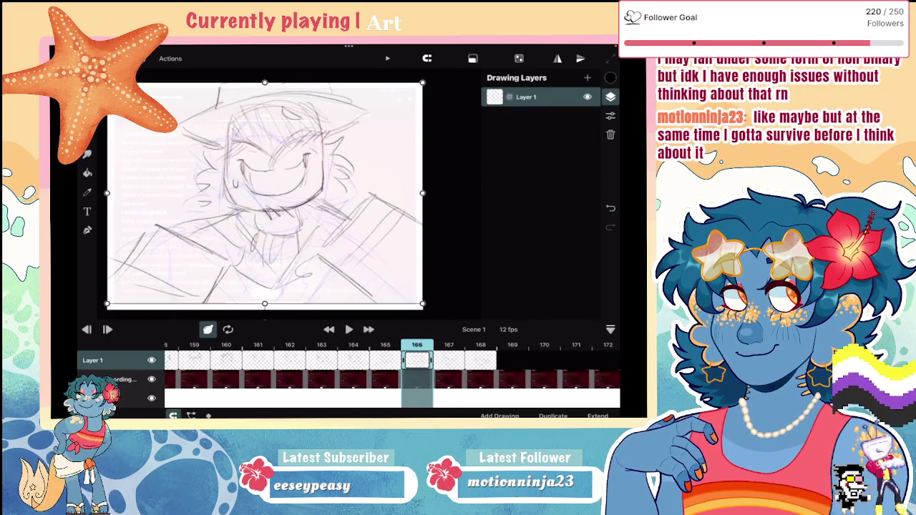
pyautogui.click(448, 360)
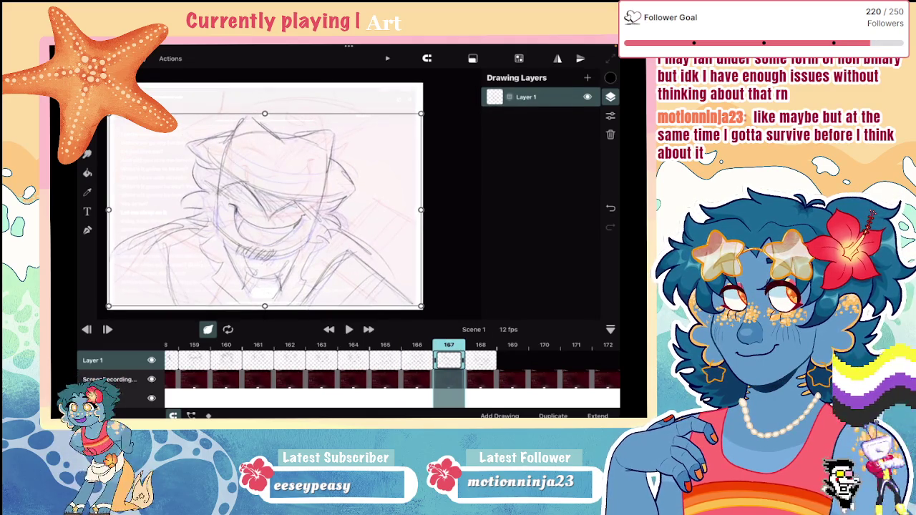
pyautogui.click(481, 360)
pyautogui.click(481, 360)
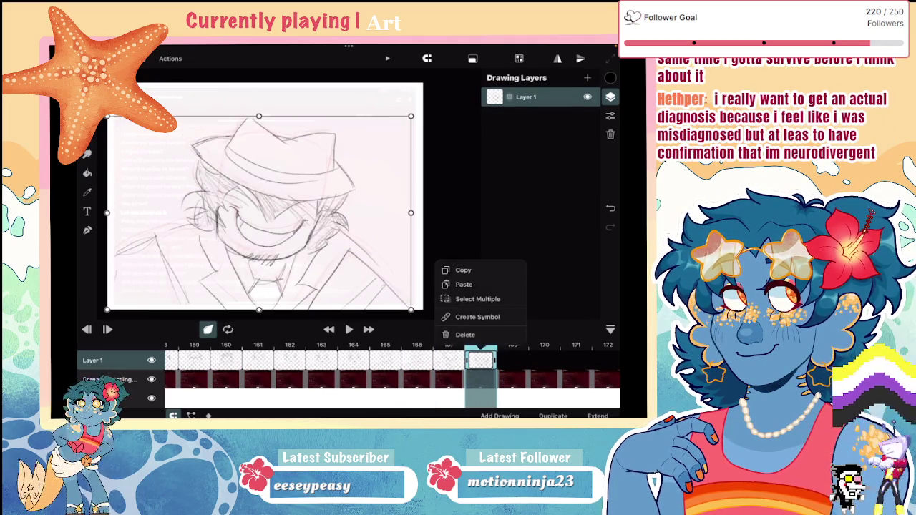
pyautogui.click(512, 360)
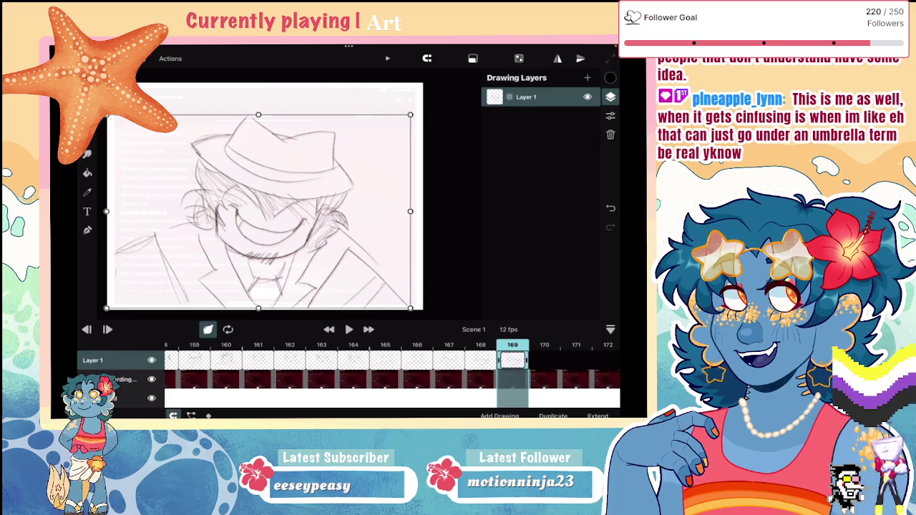
# Switch to the Brush and scrub the timeline between frames 156 and 174
pyautogui.press('b')
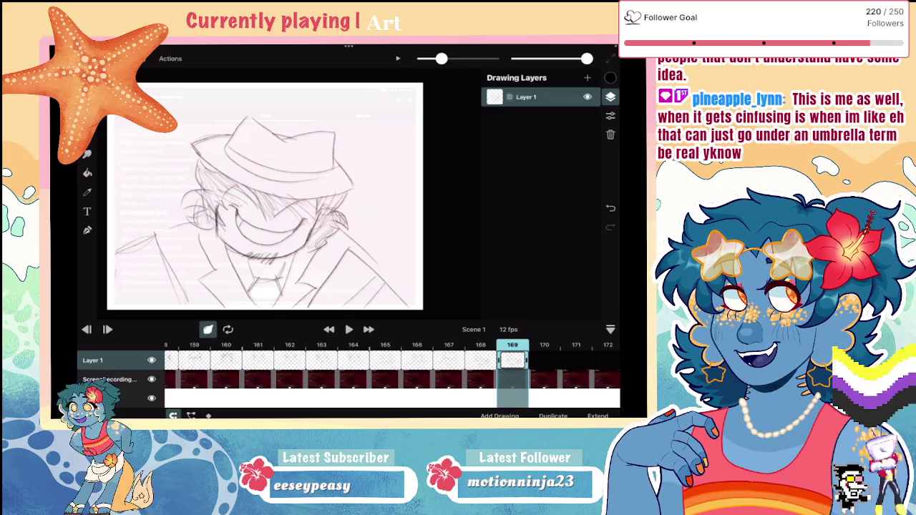
pyautogui.moveTo(215, 361); pyautogui.dragTo(401, 362)
pyautogui.moveTo(286, 362)
pyautogui.mouseDown()
pyautogui.moveTo(393, 362)
pyautogui.moveTo(269, 361)
pyautogui.mouseUp()
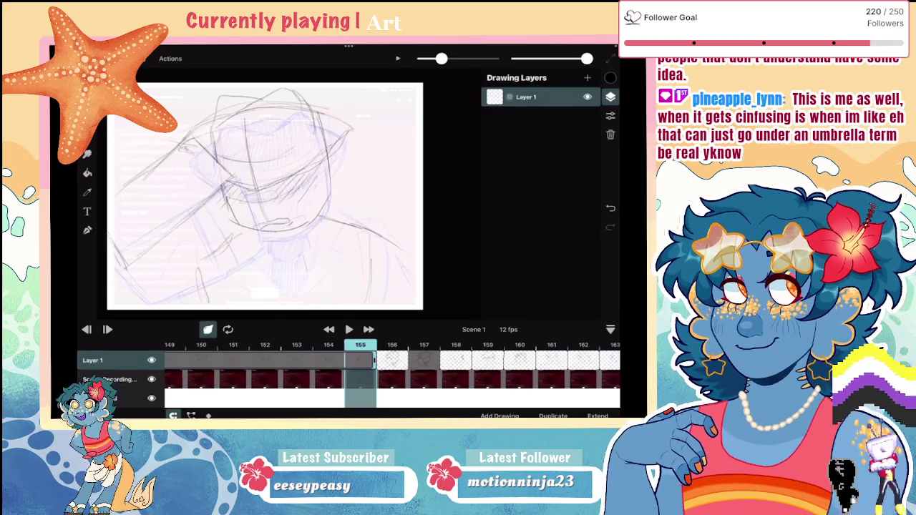
pyautogui.moveTo(400, 362); pyautogui.dragTo(345, 362)
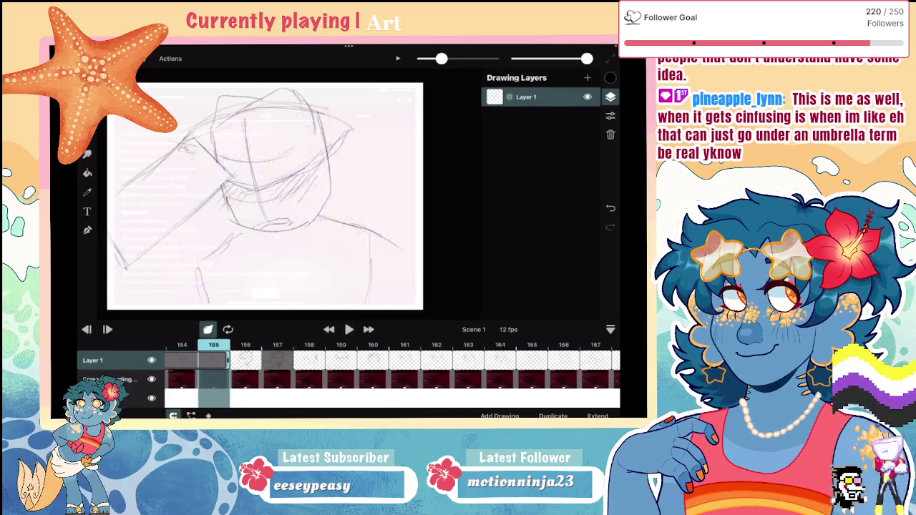
pyautogui.moveTo(213, 362); pyautogui.dragTo(533, 362)
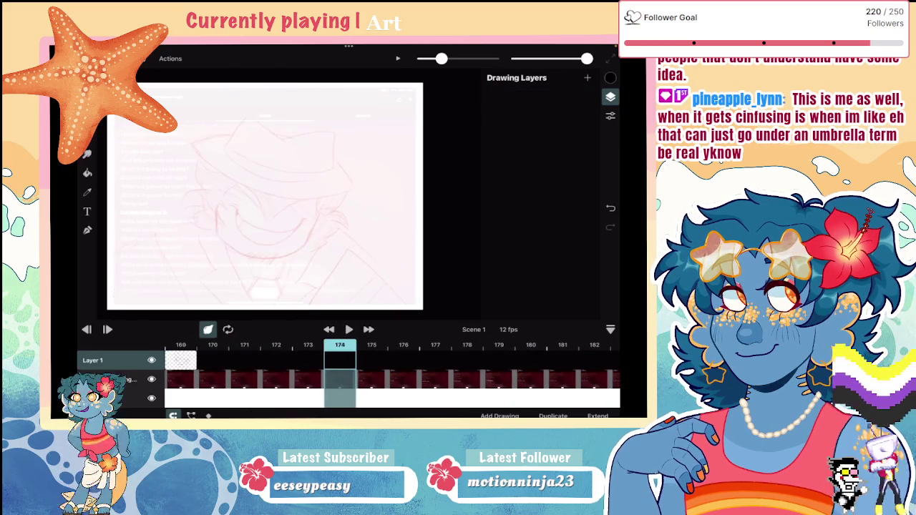
pyautogui.moveTo(215, 361); pyautogui.dragTo(437, 361)
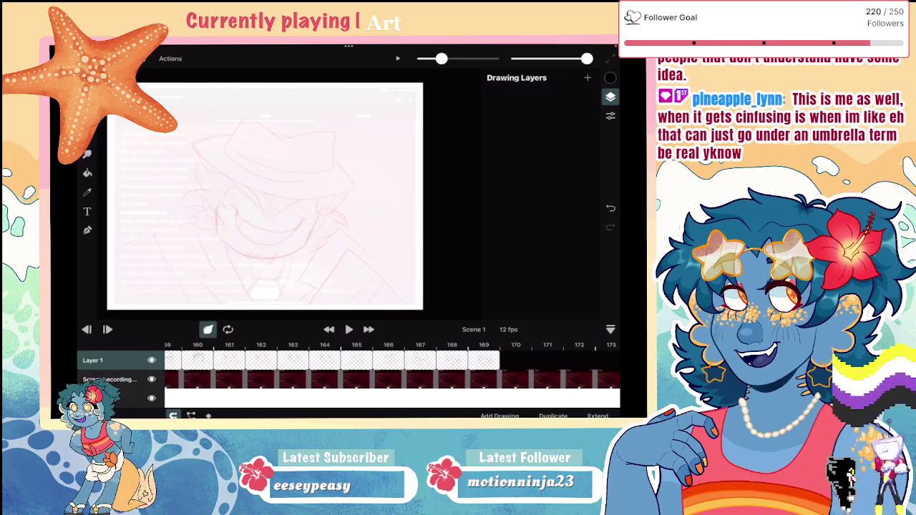
pyautogui.moveTo(215, 362); pyautogui.dragTo(436, 362)
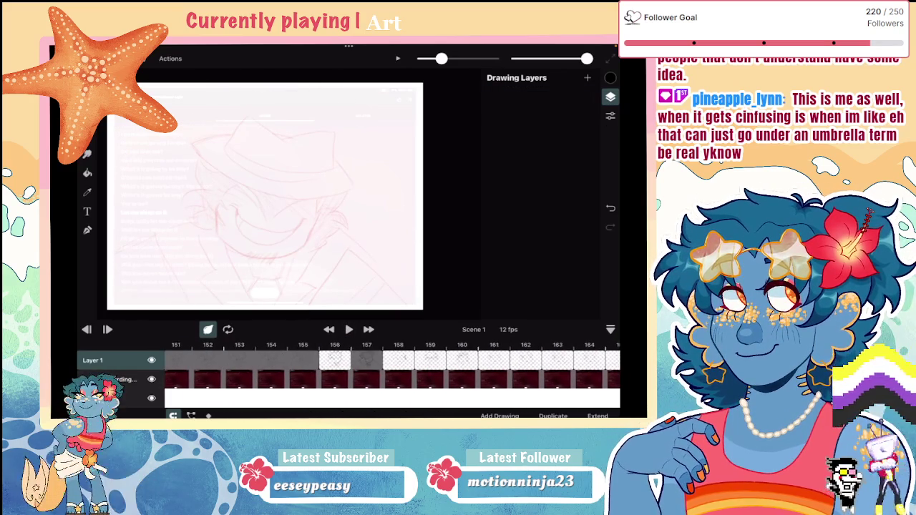
# Step through frames 158 to 163, comparing frame 163's sketch with frame 161
pyautogui.click(401, 360)
pyautogui.click(342, 360)
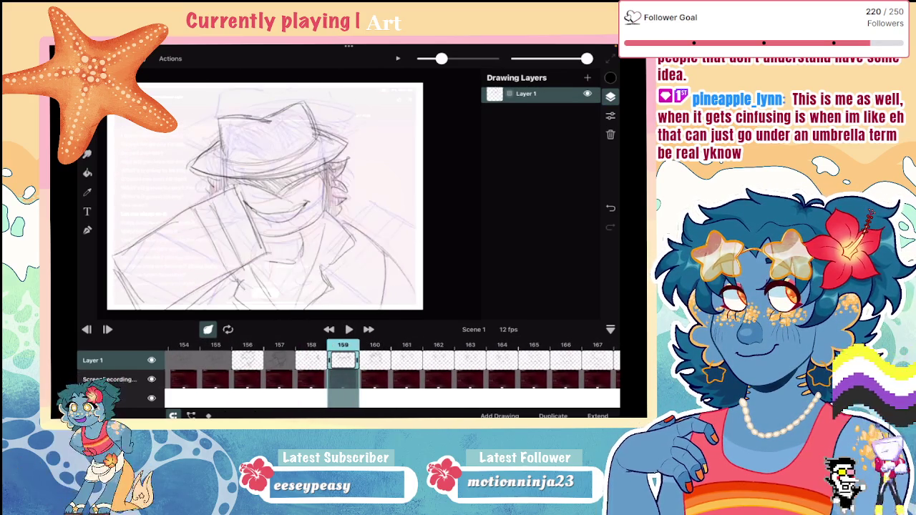
pyautogui.click(374, 360)
pyautogui.click(407, 360)
pyautogui.click(438, 360)
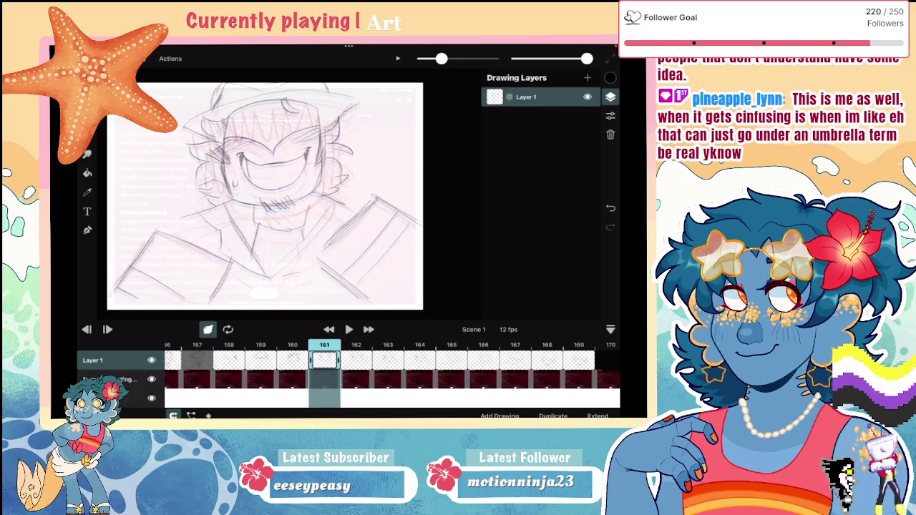
pyautogui.click(387, 360)
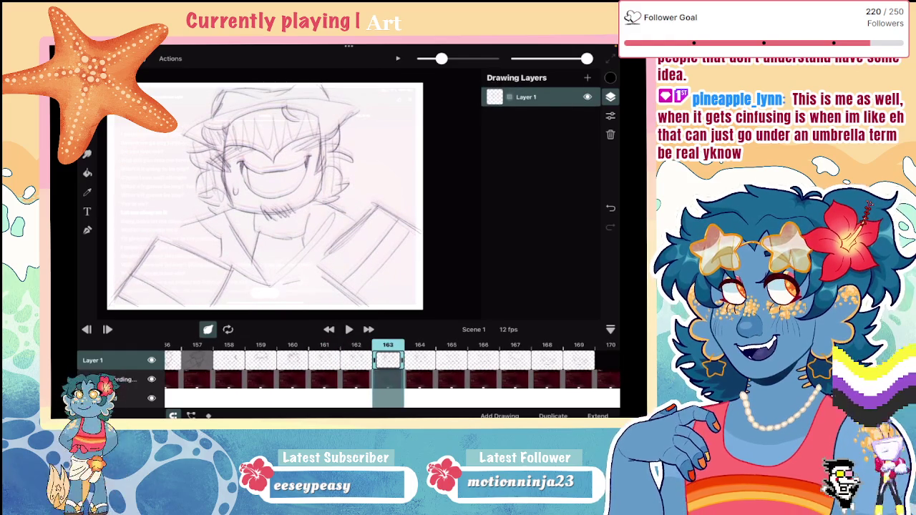
pyautogui.click(324, 360)
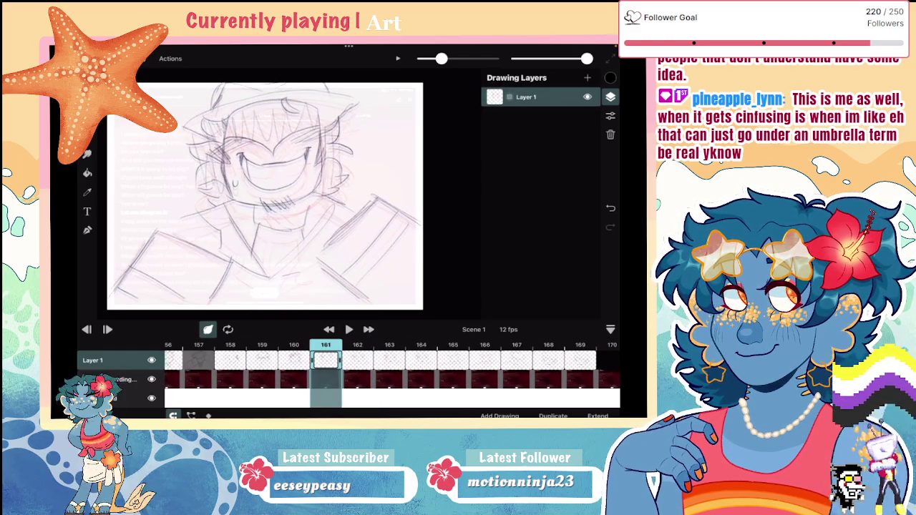
pyautogui.click(390, 360)
# Move frame 163 one slot later and nudge its drawing up 5 pixels with Transform
pyautogui.moveTo(390, 360); pyautogui.dragTo(422, 360)
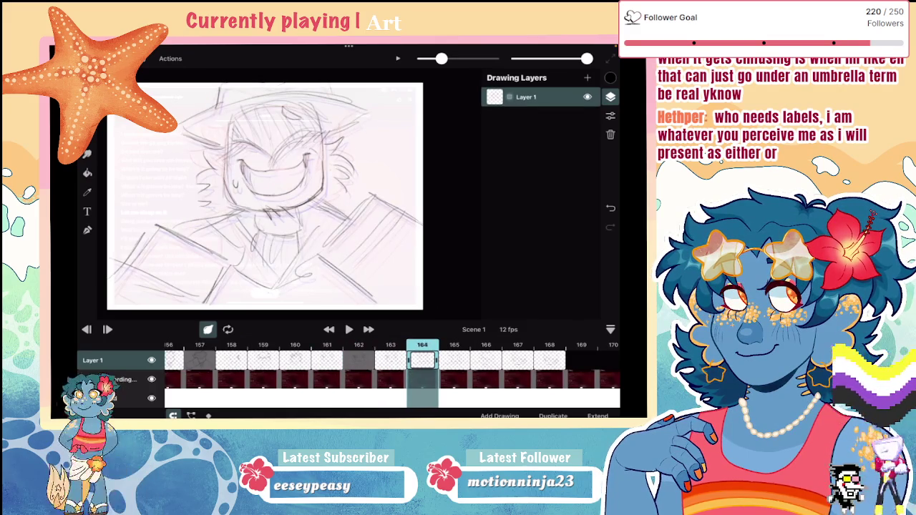
pyautogui.click(390, 360)
pyautogui.click(88, 135)
pyautogui.moveTo(265, 193); pyautogui.dragTo(264, 190)
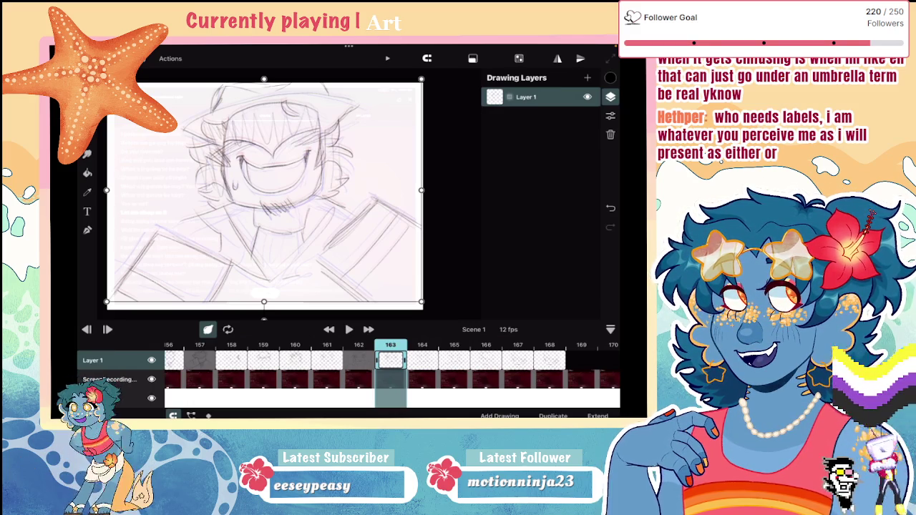
# Make frame 161's drawing hold longer, then review frames 167 through 170
pyautogui.hscroll(-3, 392, 360)
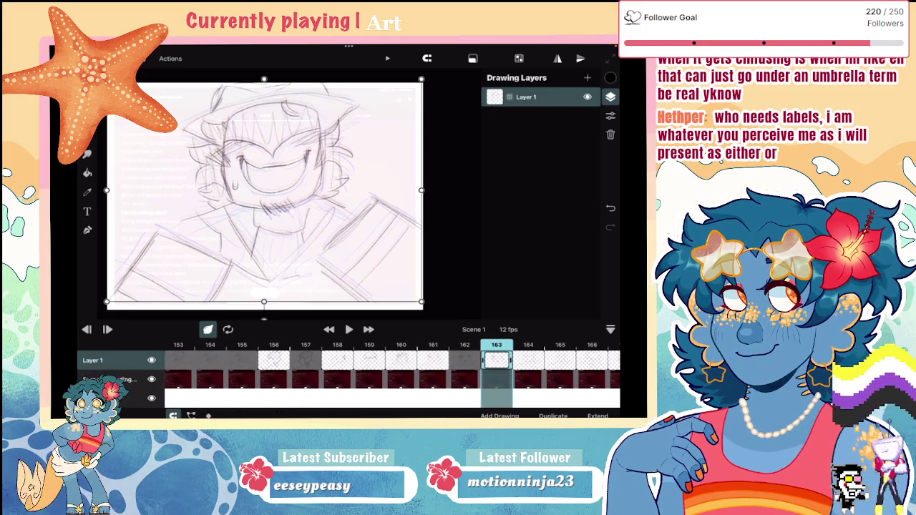
pyautogui.click(274, 360)
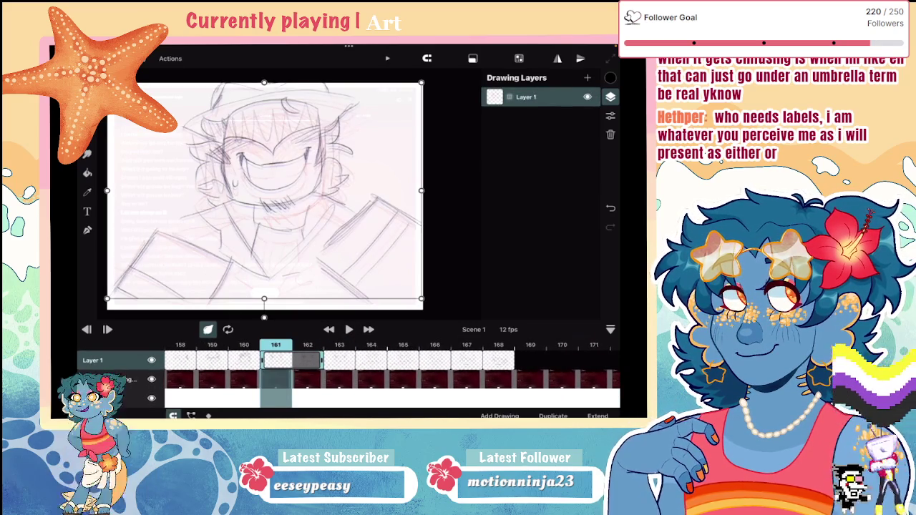
pyautogui.moveTo(321, 360); pyautogui.dragTo(385, 360)
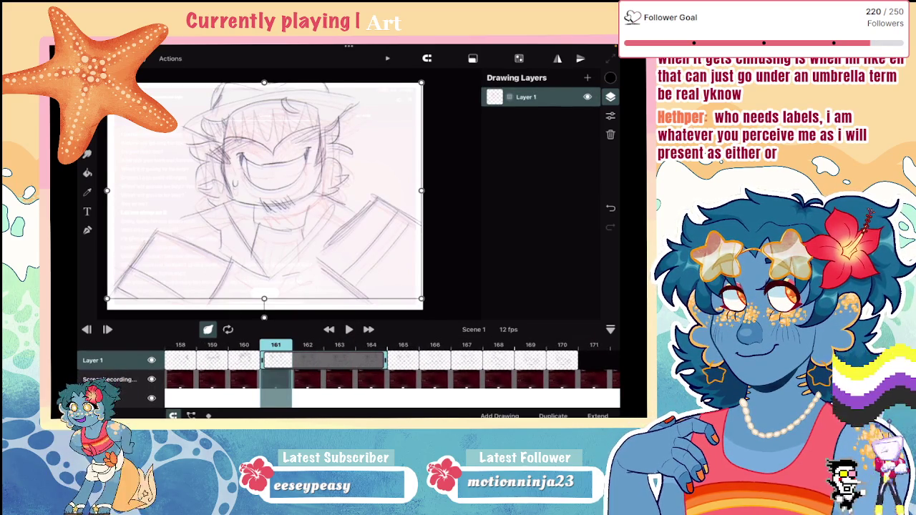
pyautogui.click(435, 360)
pyautogui.click(467, 360)
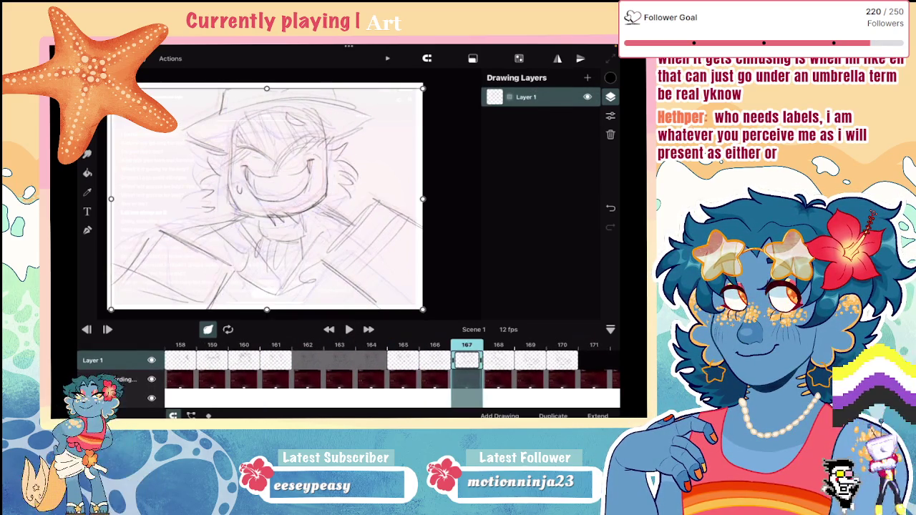
pyautogui.click(498, 360)
pyautogui.click(530, 360)
pyautogui.click(561, 360)
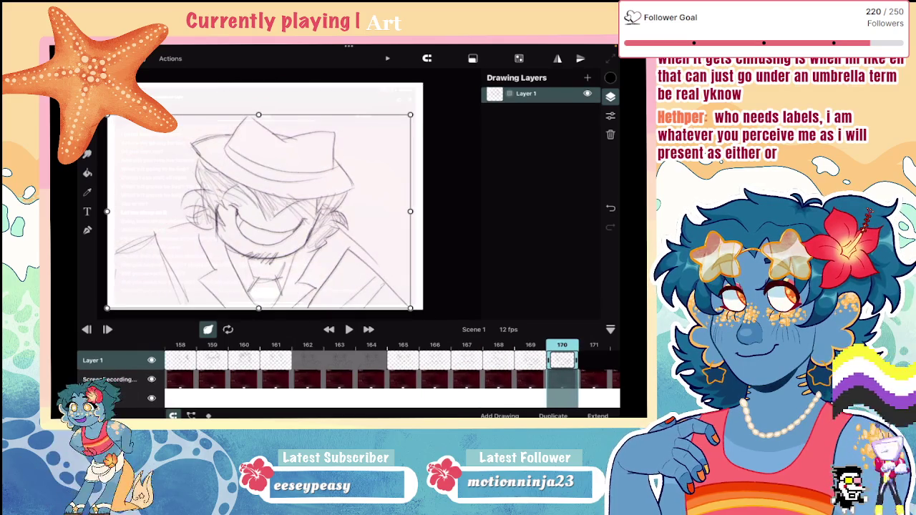
# Review frames 164 to 171, then make frame 166's drawing last two frames
pyautogui.click(351, 360)
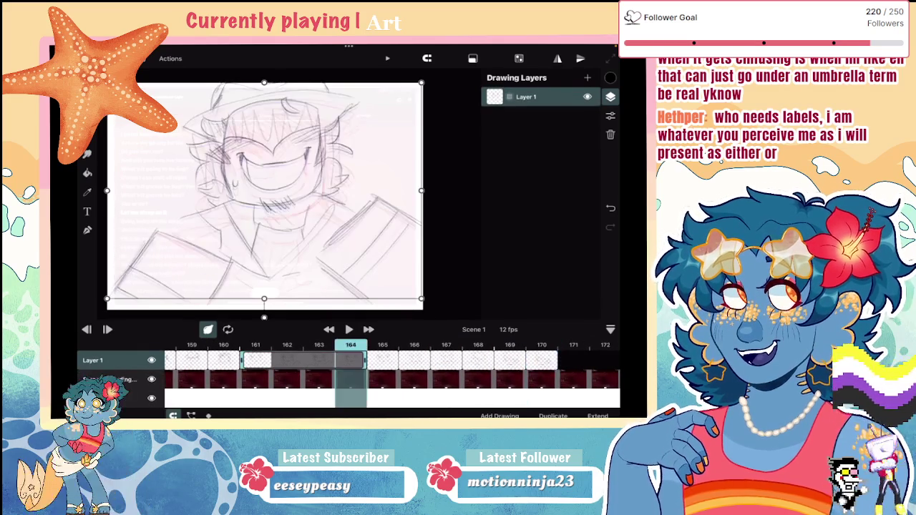
pyautogui.click(382, 360)
pyautogui.click(429, 360)
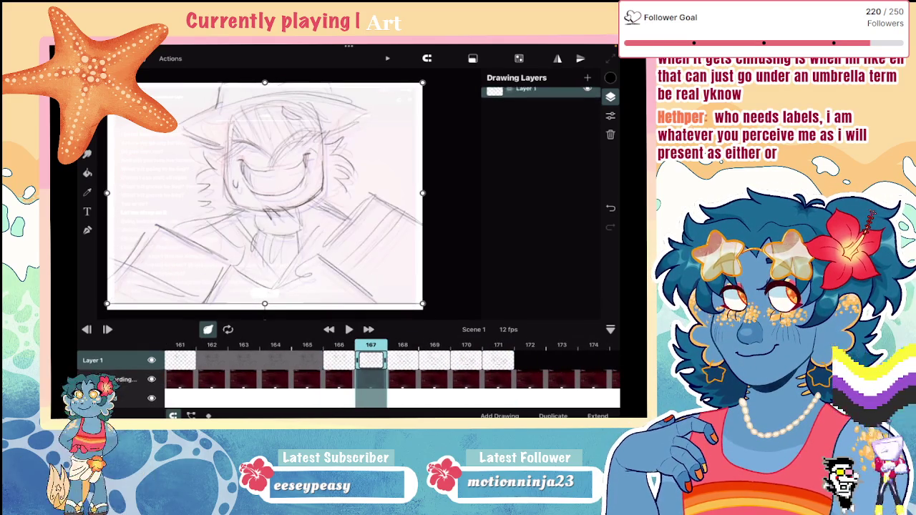
pyautogui.click(403, 360)
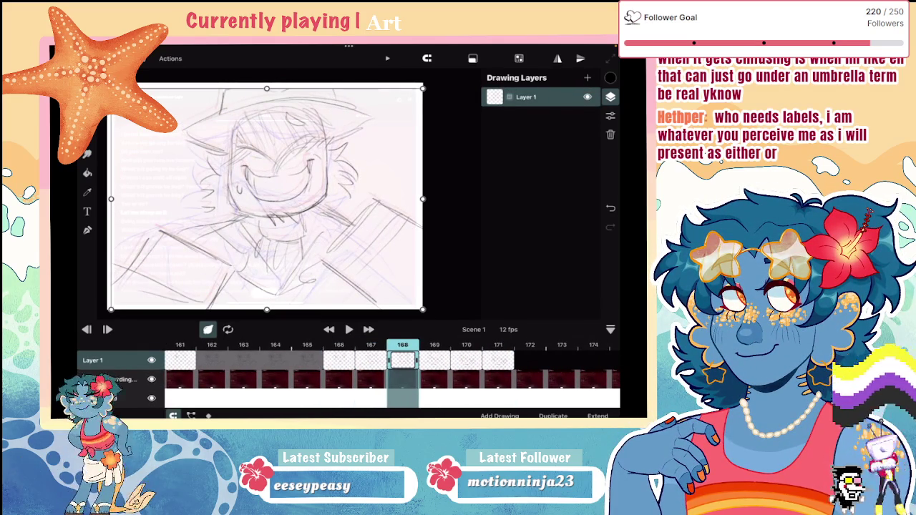
pyautogui.click(434, 360)
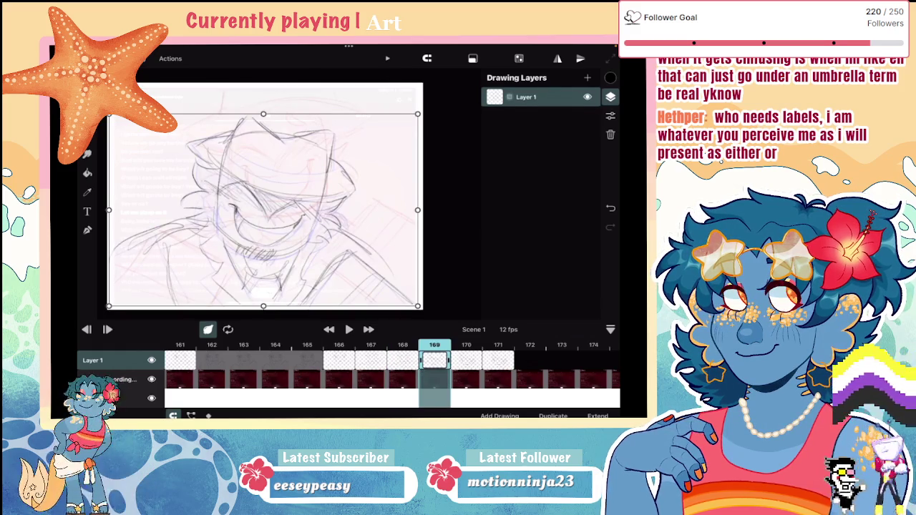
pyautogui.click(465, 360)
pyautogui.click(498, 360)
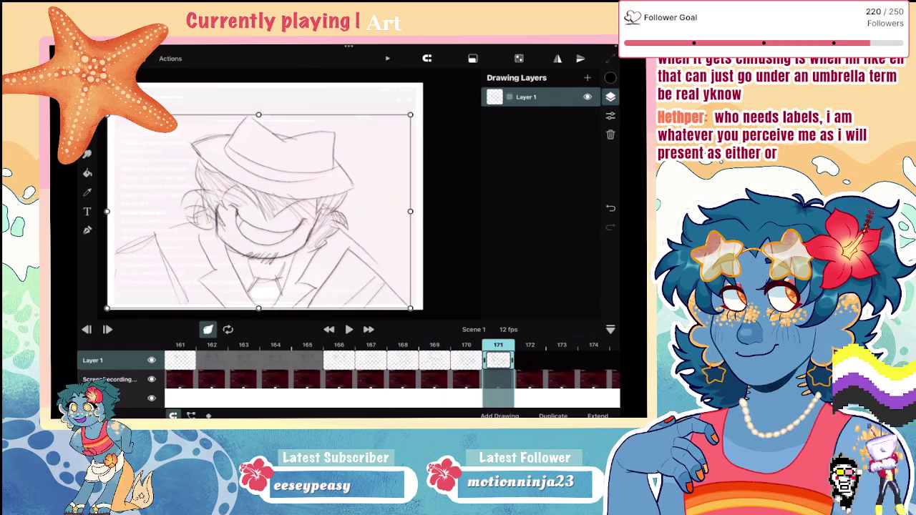
pyautogui.click(339, 360)
pyautogui.click(598, 415)
# Review the drawings on frames 158 through 161
pyautogui.hscroll(-5, 393, 373)
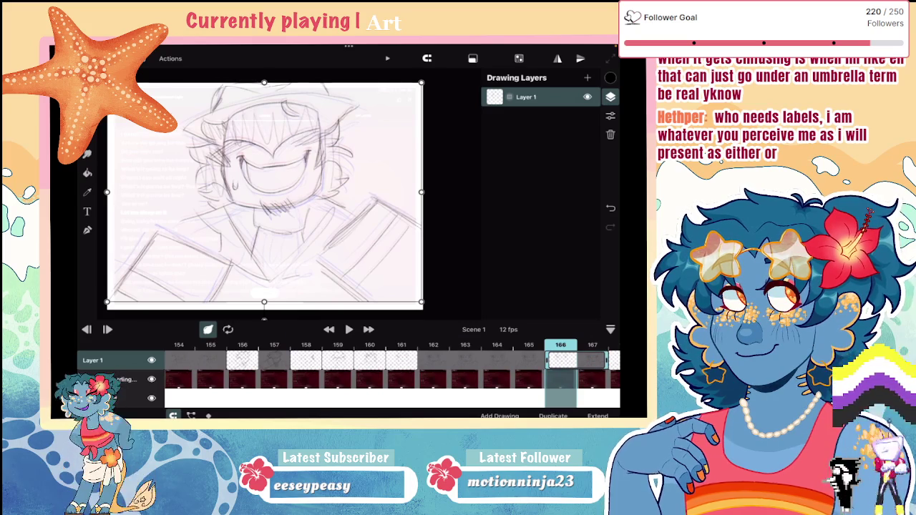
pyautogui.click(306, 359)
pyautogui.click(337, 360)
pyautogui.click(369, 360)
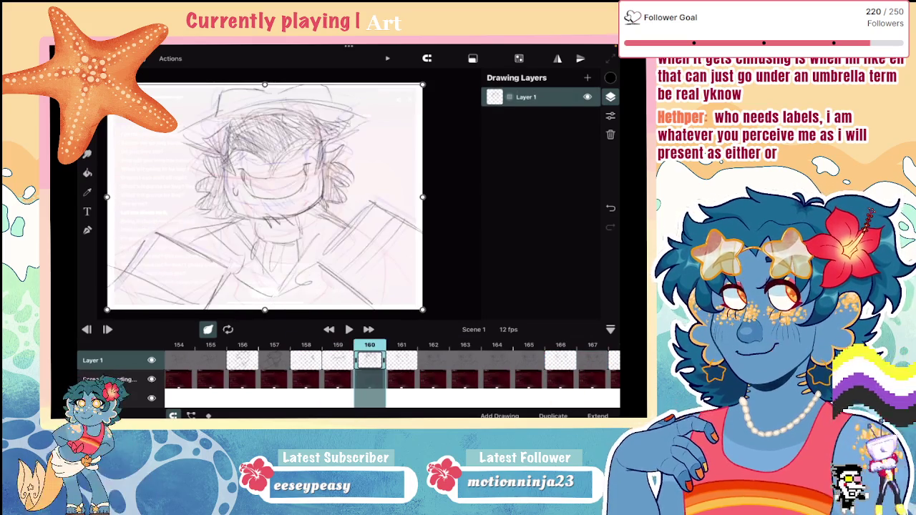
pyautogui.click(337, 360)
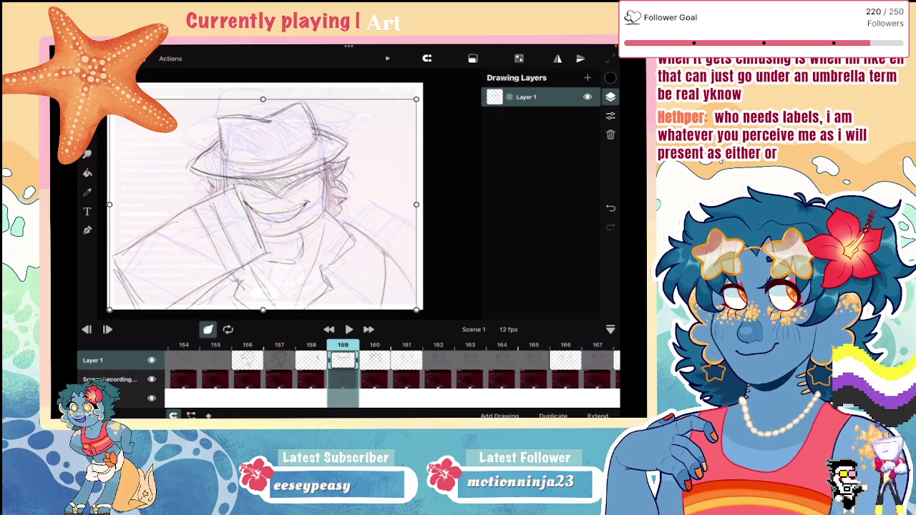
pyautogui.click(407, 360)
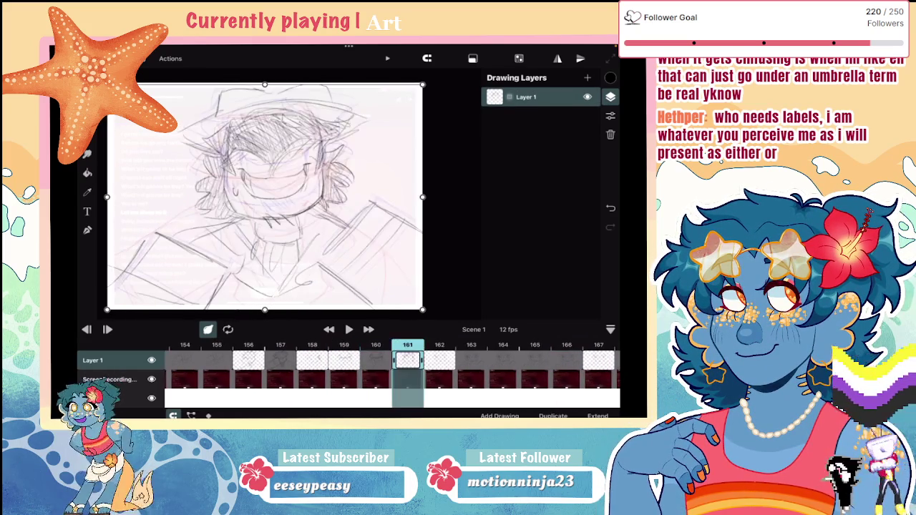
# Review frames 170 to 172, return to frame 156 and play the animation
pyautogui.hscroll(5, 392, 372)
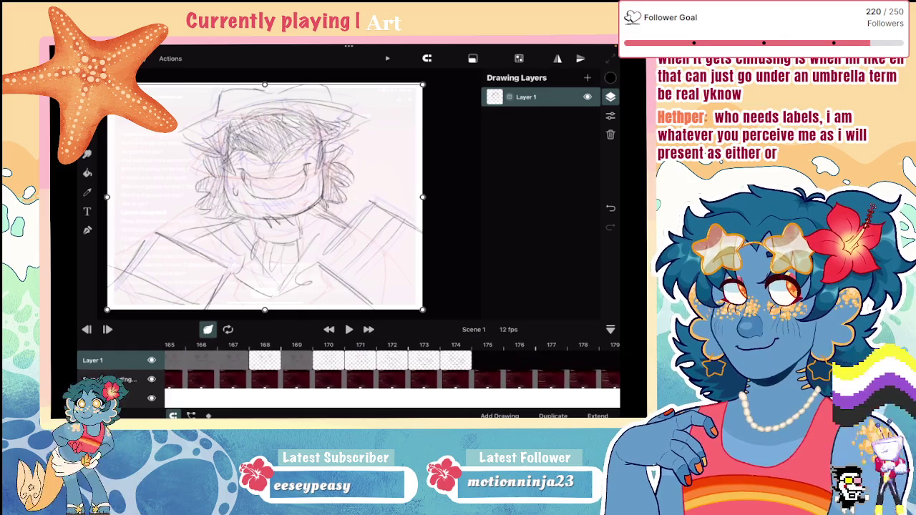
pyautogui.click(329, 360)
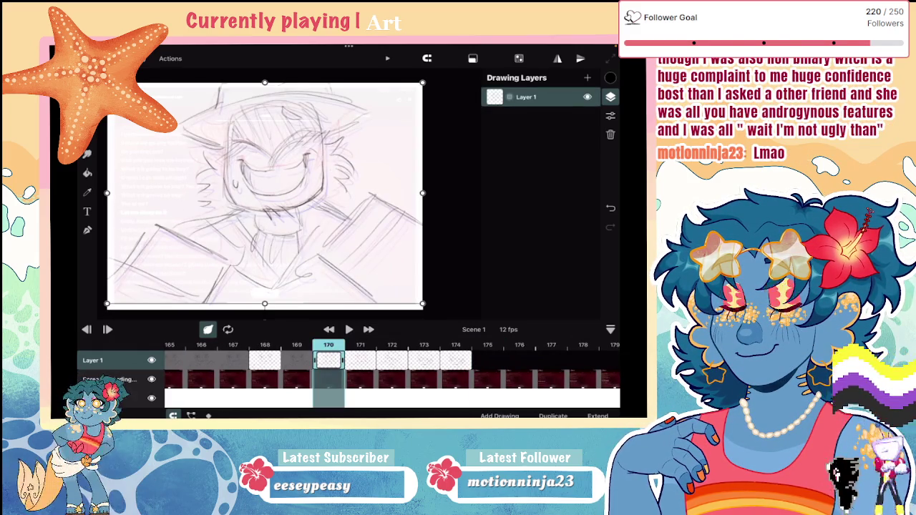
pyautogui.click(360, 360)
pyautogui.click(392, 359)
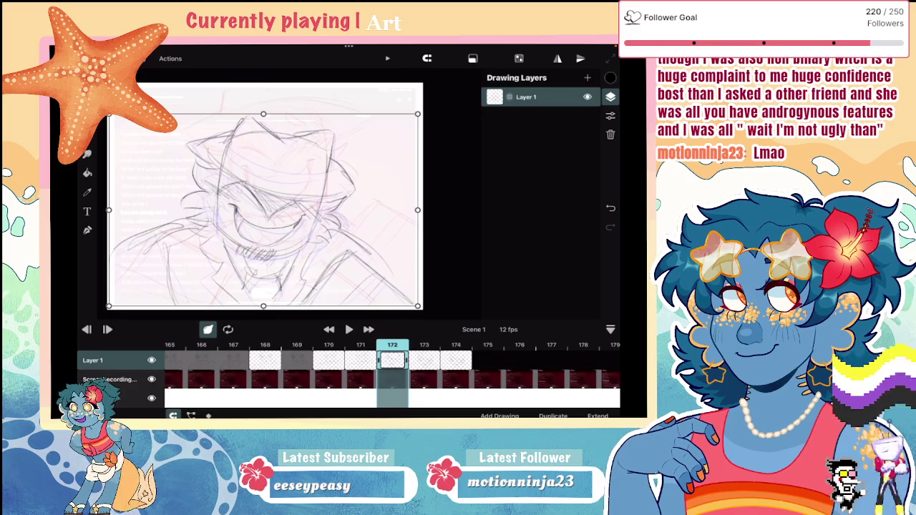
pyautogui.click(362, 360)
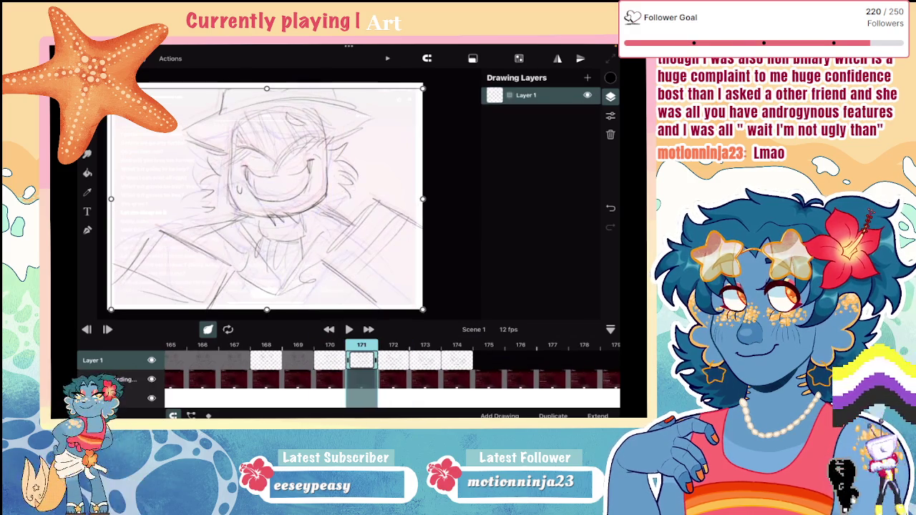
pyautogui.click(329, 360)
pyautogui.hscroll(-5, 358, 365)
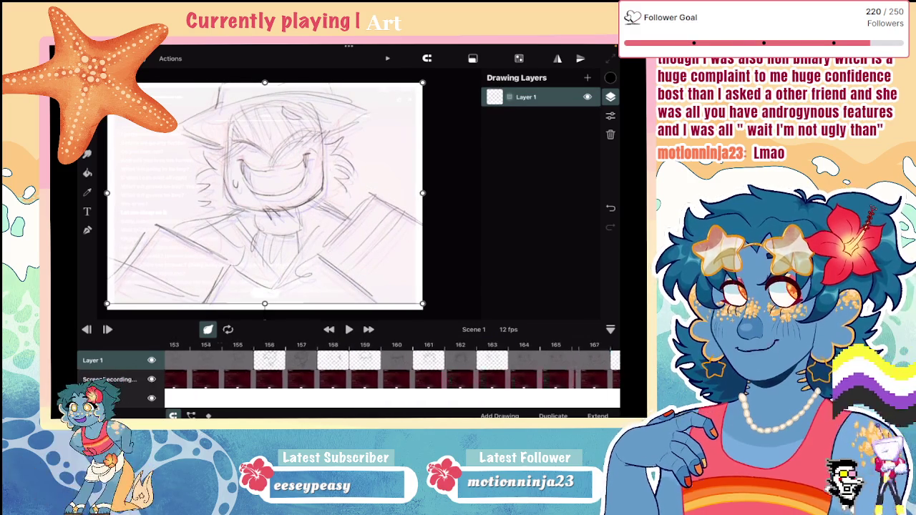
pyautogui.click(281, 359)
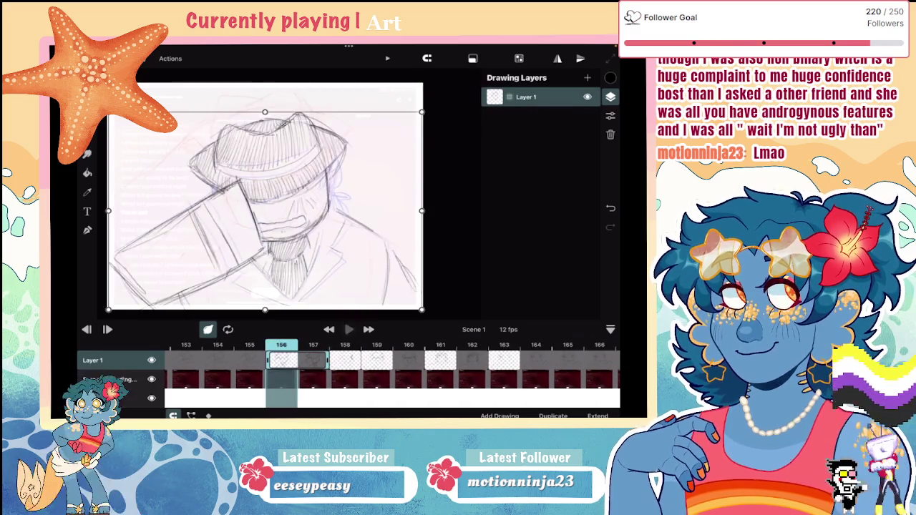
pyautogui.click(349, 329)
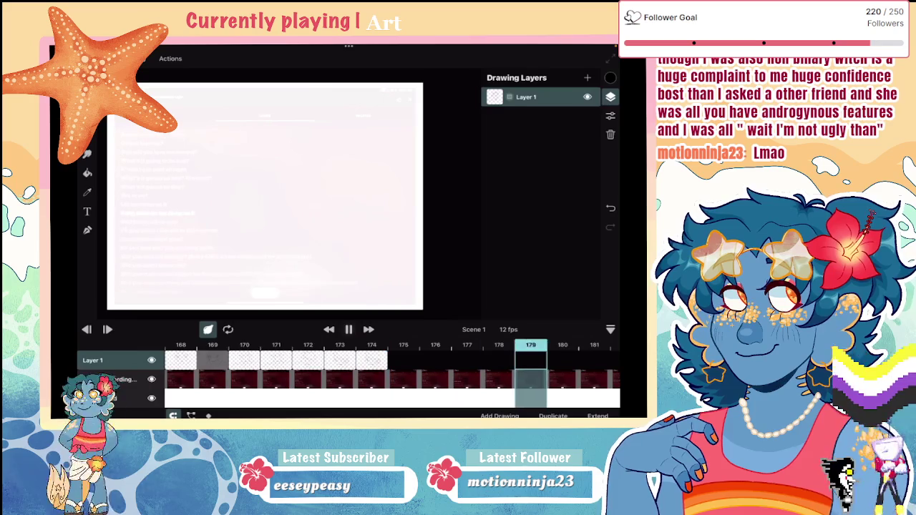
# Pause, review frames 156 and 159, and play the animation from frame 156
pyautogui.click(349, 329)
pyautogui.hscroll(-2, 393, 365)
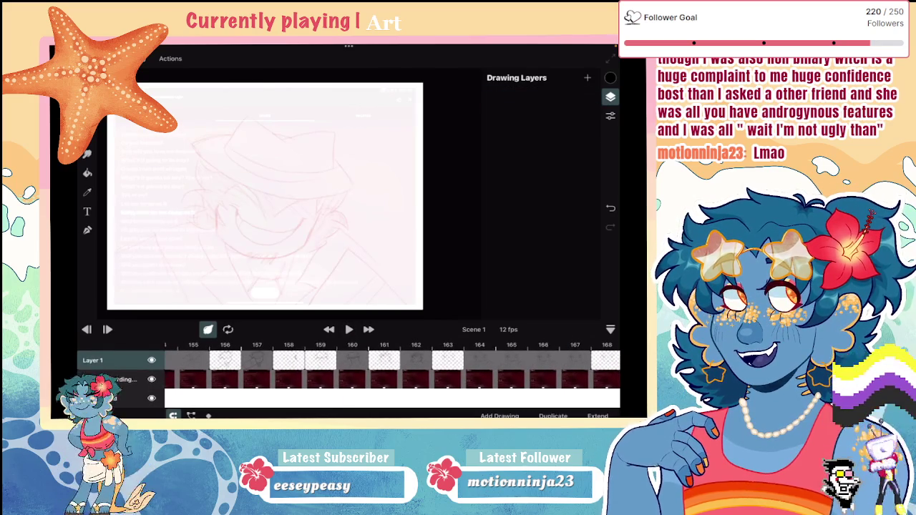
pyautogui.click(319, 359)
pyautogui.click(352, 360)
pyautogui.hscroll(-1, 394, 365)
pyautogui.click(286, 360)
pyautogui.click(348, 329)
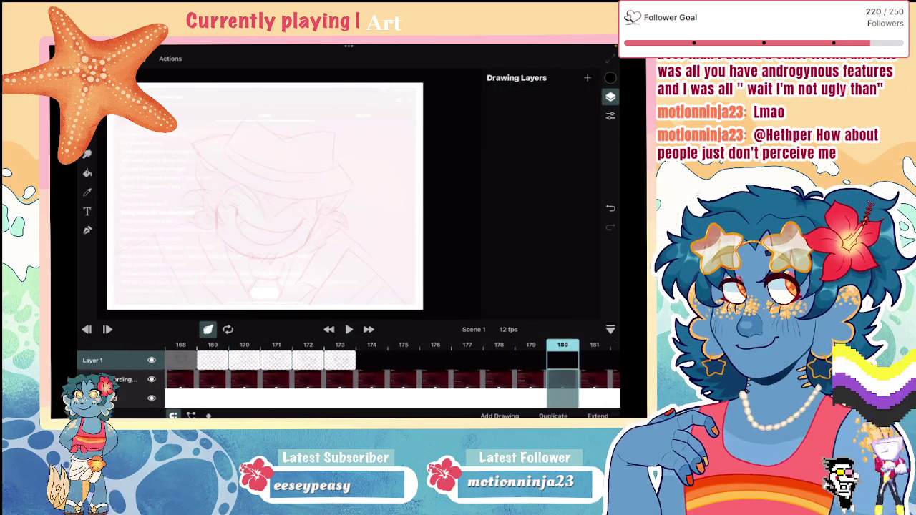
# Stop playback, check frames 165 through 173, and undo the last drawing retime
pyautogui.hscroll(-3, 392, 365)
pyautogui.click(308, 360)
pyautogui.hscroll(2, 392, 364)
pyautogui.click(339, 360)
pyautogui.click(372, 360)
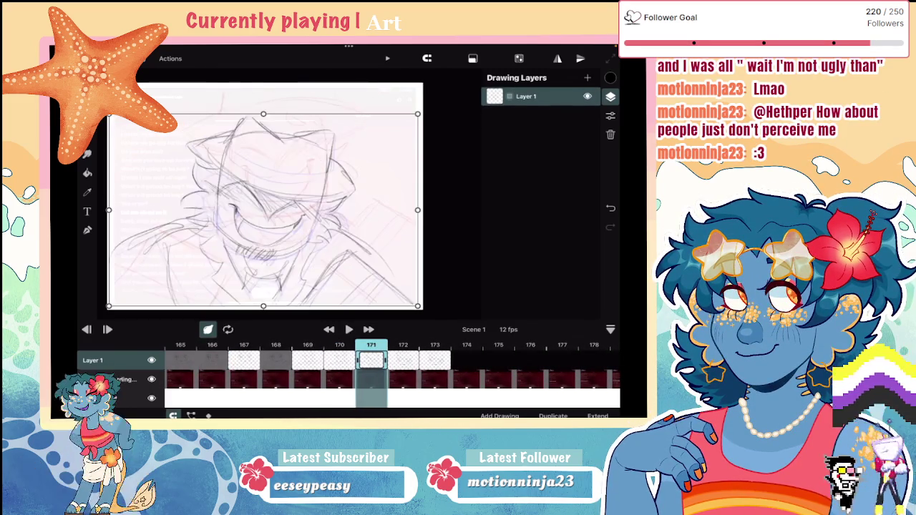
pyautogui.click(403, 360)
pyautogui.click(434, 360)
pyautogui.click(403, 359)
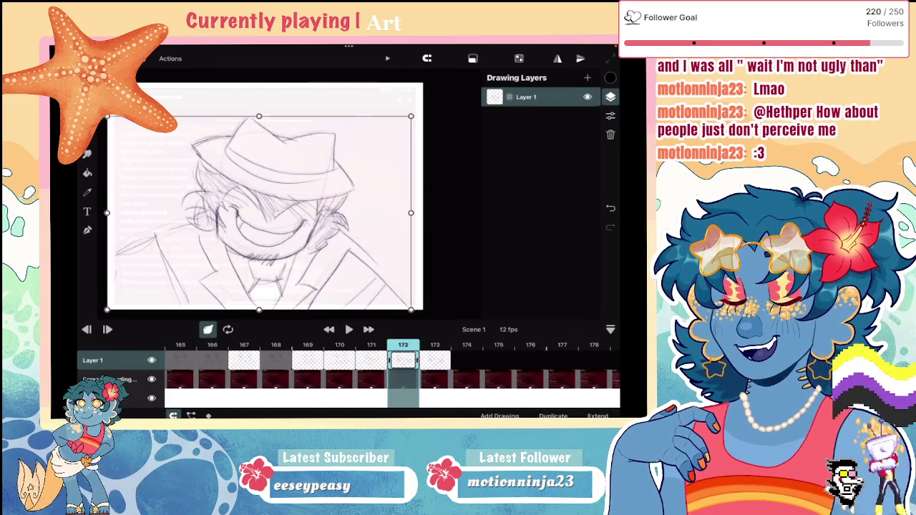
pyautogui.hotkey('ctrl', 'z')
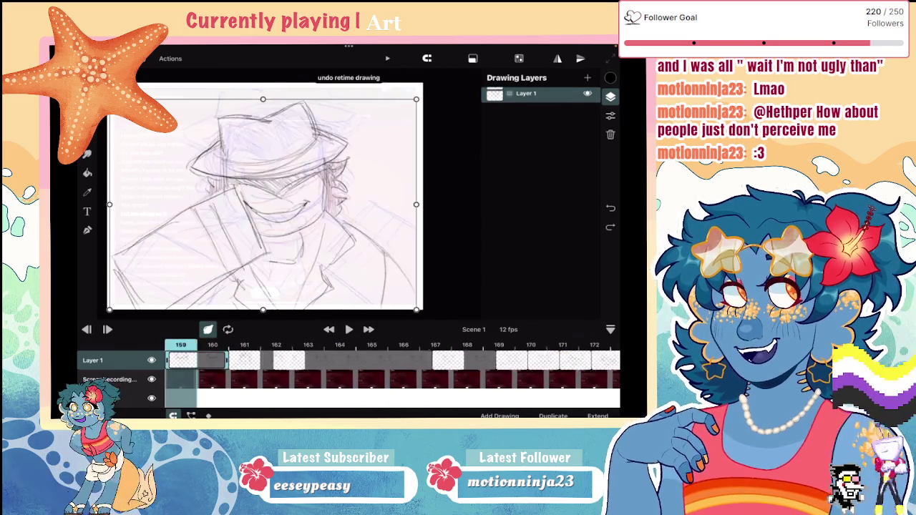
# Redo the retime, then scale and reposition the drawings on frames 172 and 171
pyautogui.hotkey('ctrl', 'shift', 'z')
pyautogui.hscroll(5, 392, 360)
pyautogui.moveTo(107, 309); pyautogui.dragTo(220, 242)
pyautogui.moveTo(320, 179)
pyautogui.mouseDown()
pyautogui.moveTo(314, 176)
pyautogui.moveTo(321, 183)
pyautogui.mouseUp()
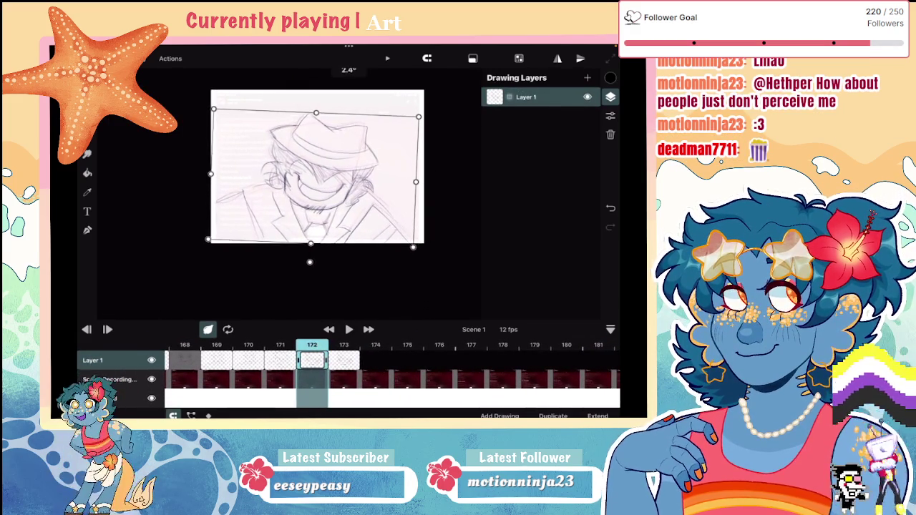
pyautogui.click(344, 360)
pyautogui.click(312, 360)
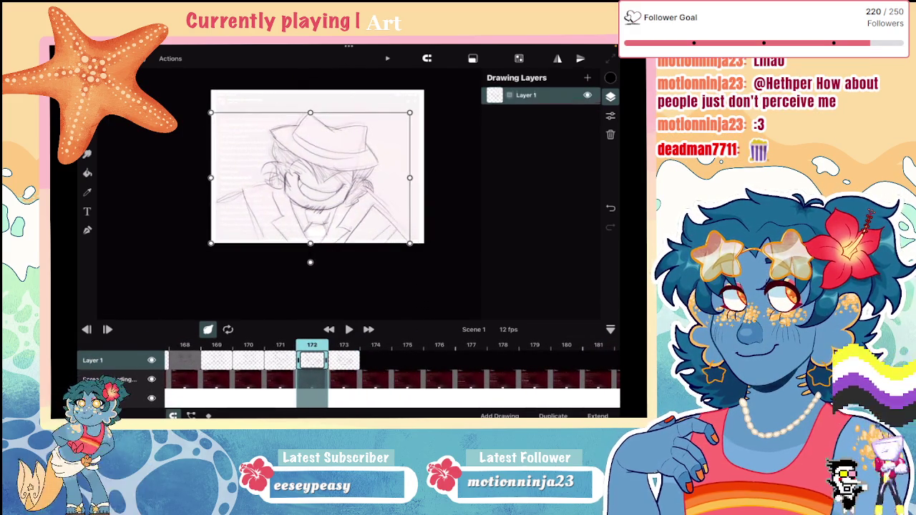
pyautogui.click(281, 359)
pyautogui.moveTo(420, 241); pyautogui.dragTo(416, 242)
pyautogui.click(311, 359)
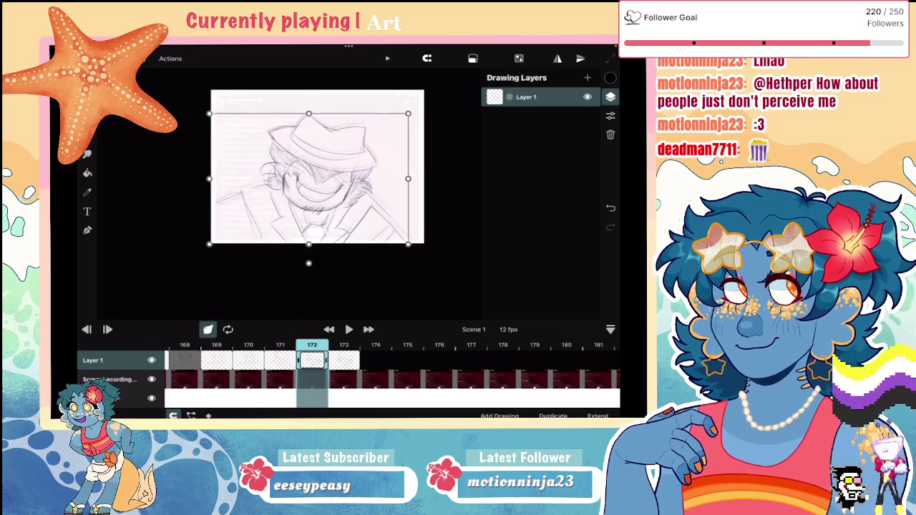
pyautogui.click(344, 360)
# Bring up and dismiss frame 164's options, play back, and enlarge frame 173's drawing
pyautogui.moveTo(357, 360); pyautogui.dragTo(570, 360)
pyautogui.click(267, 360)
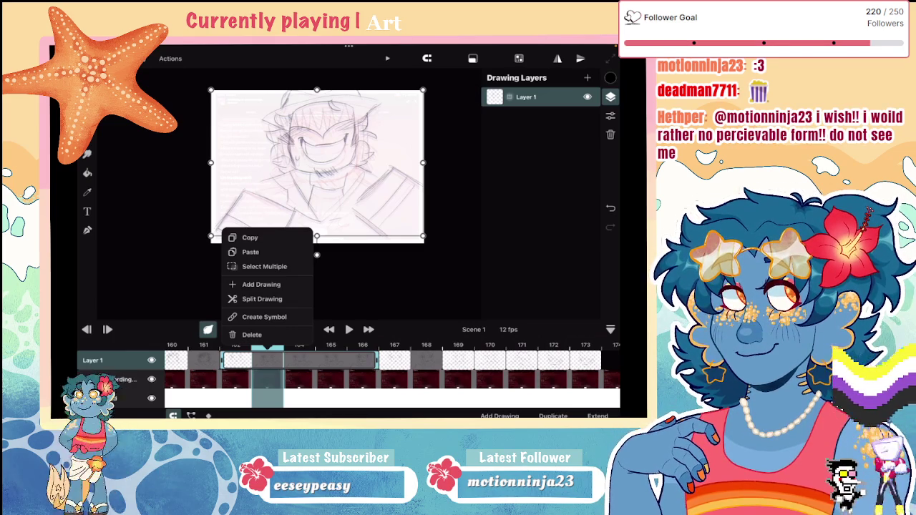
pyautogui.click(429, 286)
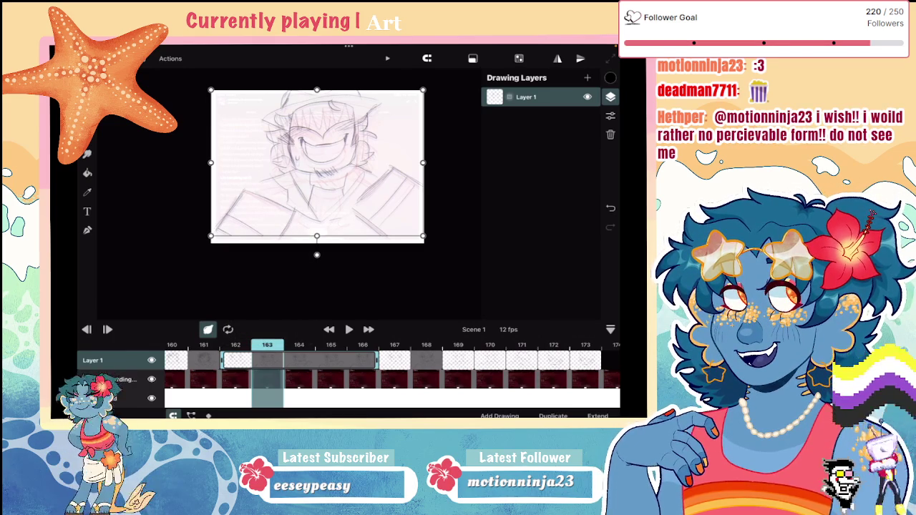
pyautogui.moveTo(267, 360); pyautogui.dragTo(527, 360)
pyautogui.click(349, 329)
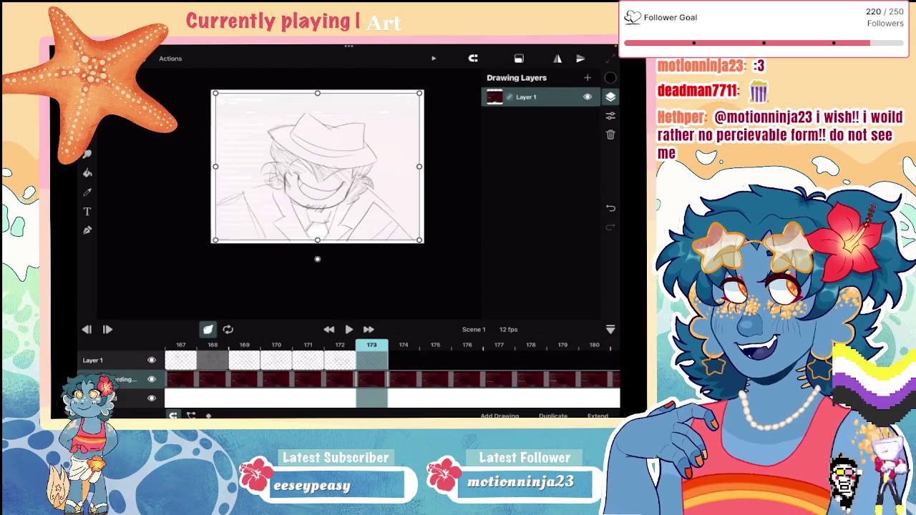
pyautogui.moveTo(214, 241); pyautogui.dragTo(174, 263)
# Step to empty frame 174, play back the drawn frames, then step through frames 158–161
pyautogui.press('Right')
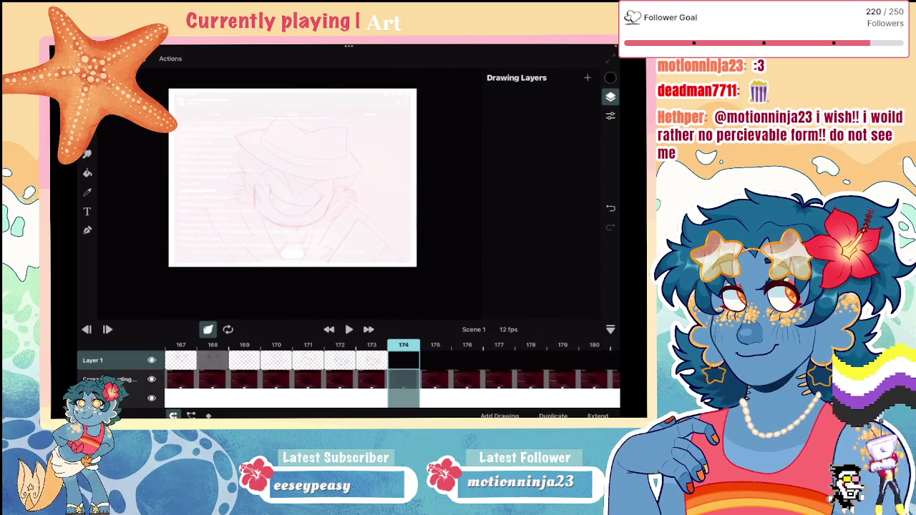
pyautogui.hscroll(-5, 392, 372)
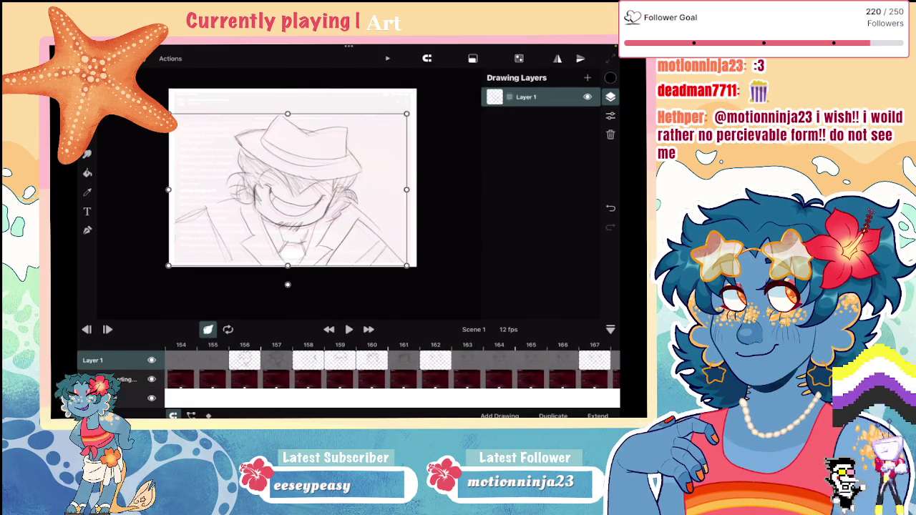
pyautogui.press('space')
pyautogui.press('space')
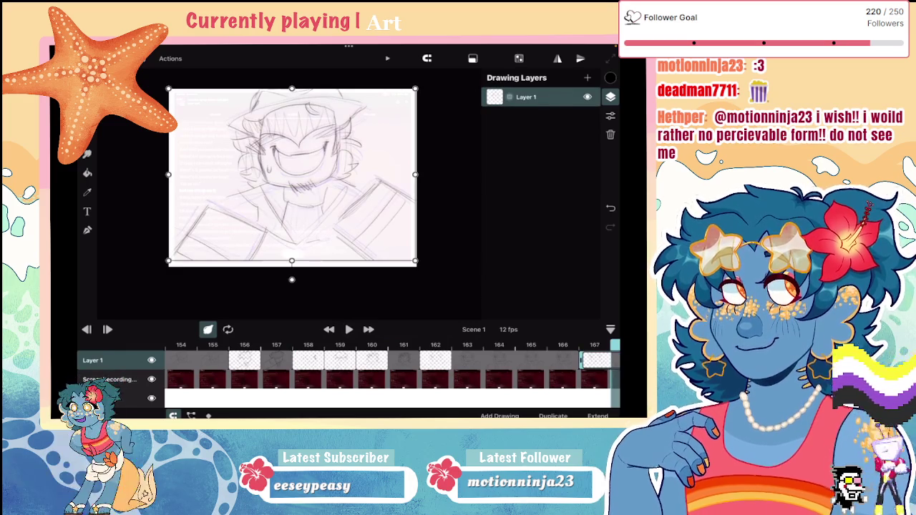
pyautogui.click(307, 360)
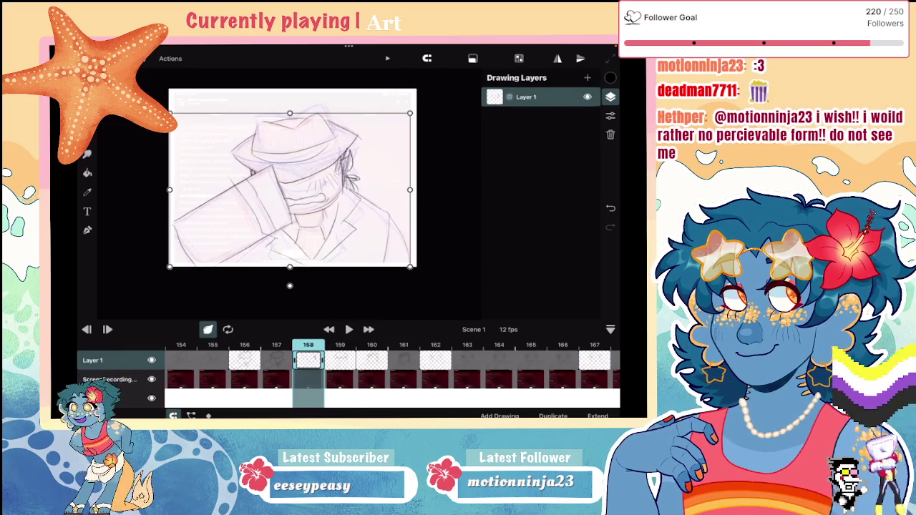
pyautogui.click(340, 360)
pyautogui.click(372, 360)
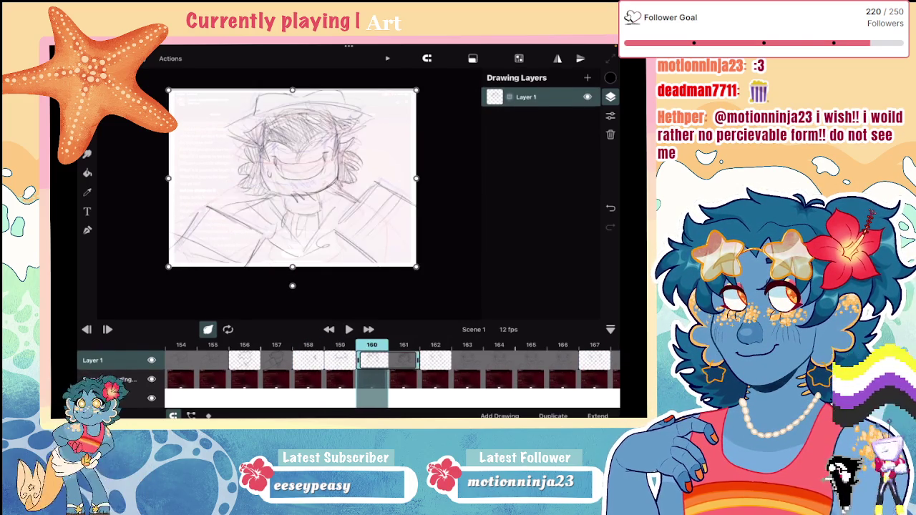
pyautogui.click(404, 360)
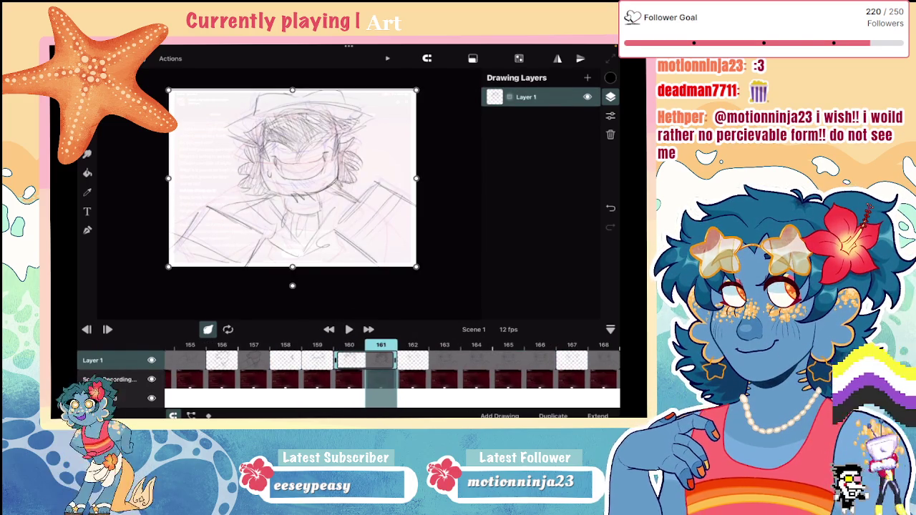
# Review frames 157–161, play and pause from 161, then skip past frame 172 to empty frames
pyautogui.click(251, 360)
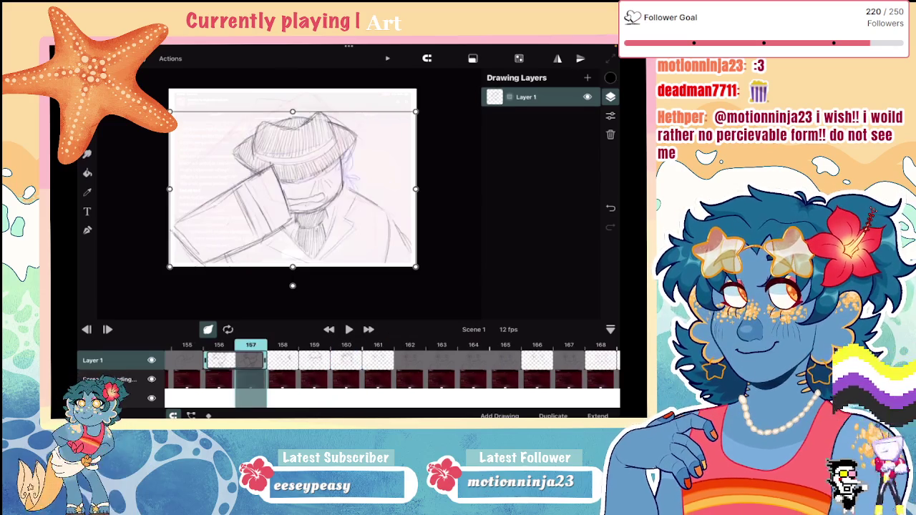
pyautogui.click(342, 360)
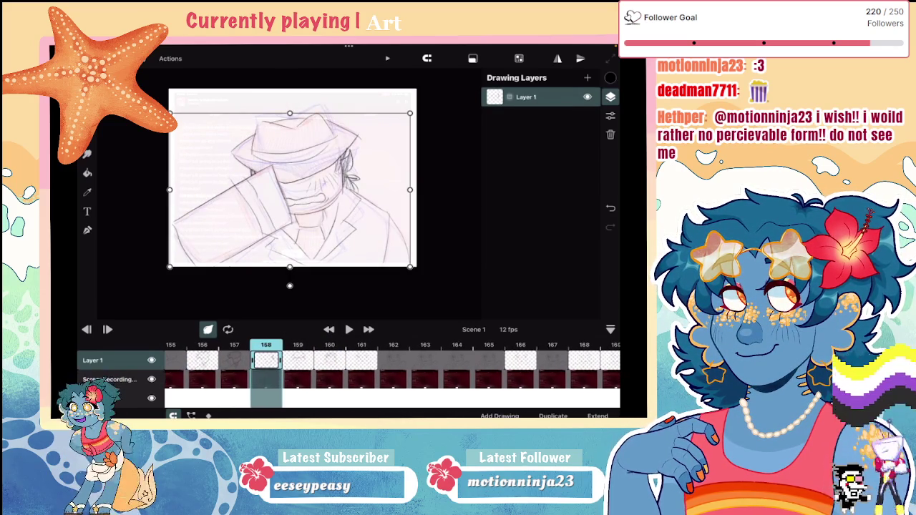
pyautogui.click(361, 360)
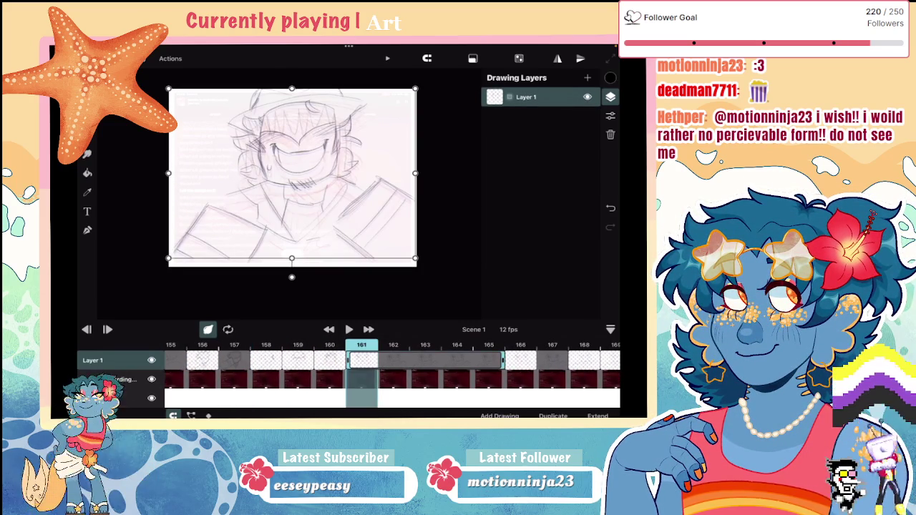
pyautogui.press('space')
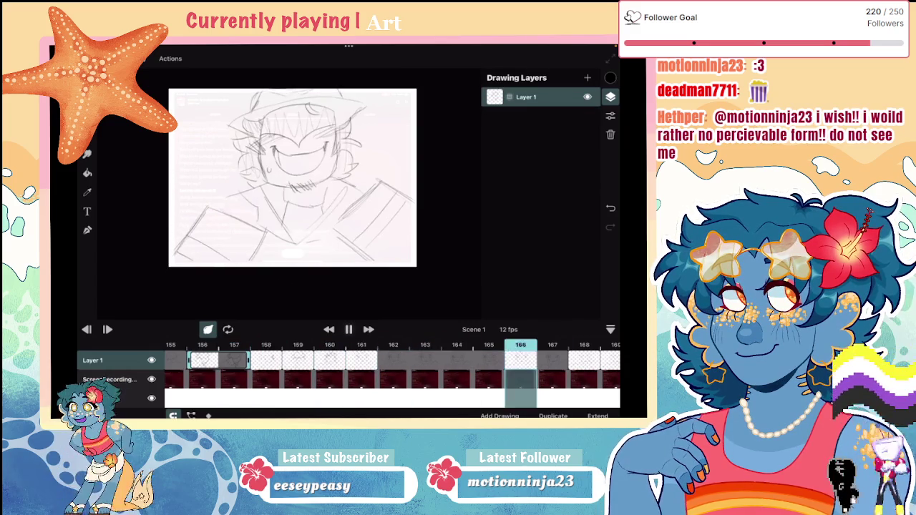
pyautogui.press('space')
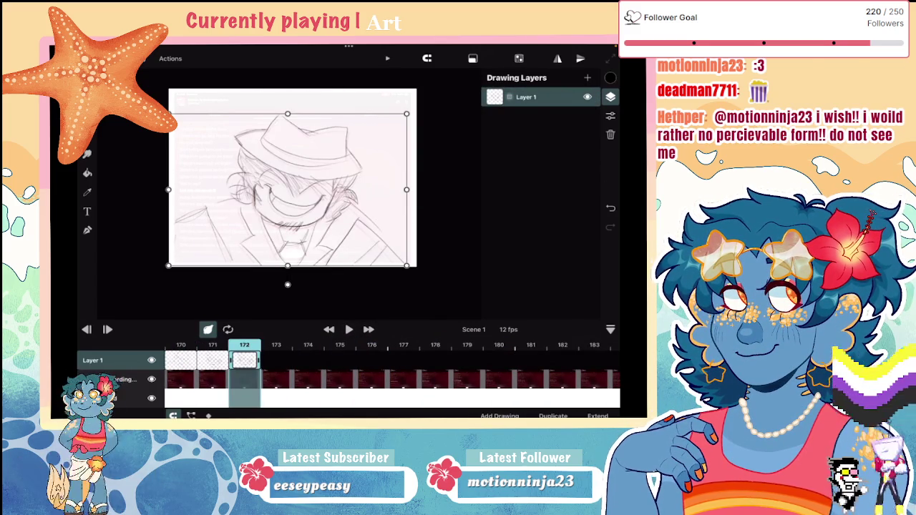
pyautogui.press('Right')
pyautogui.press('Right')
pyautogui.press('Right')
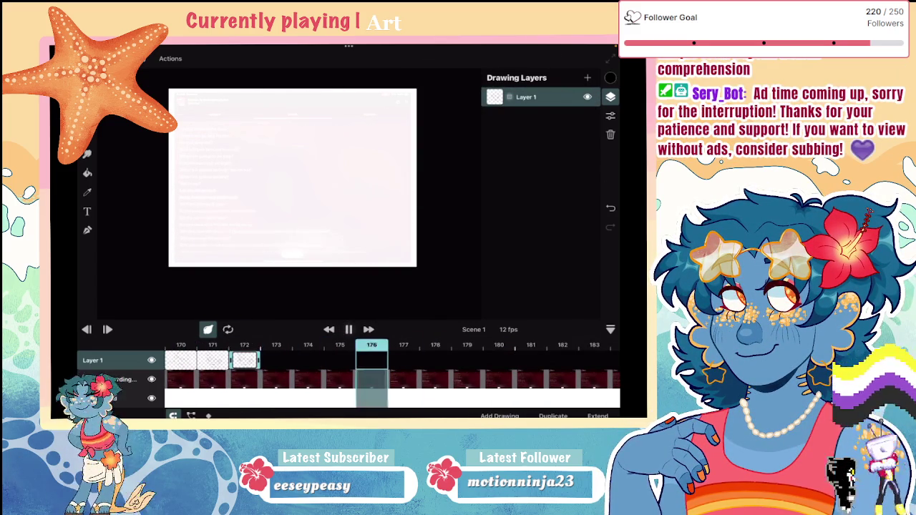
pyautogui.press('Right')
pyautogui.press('Right')
pyautogui.press('Right')
pyautogui.press('Right')
pyautogui.press('Right')
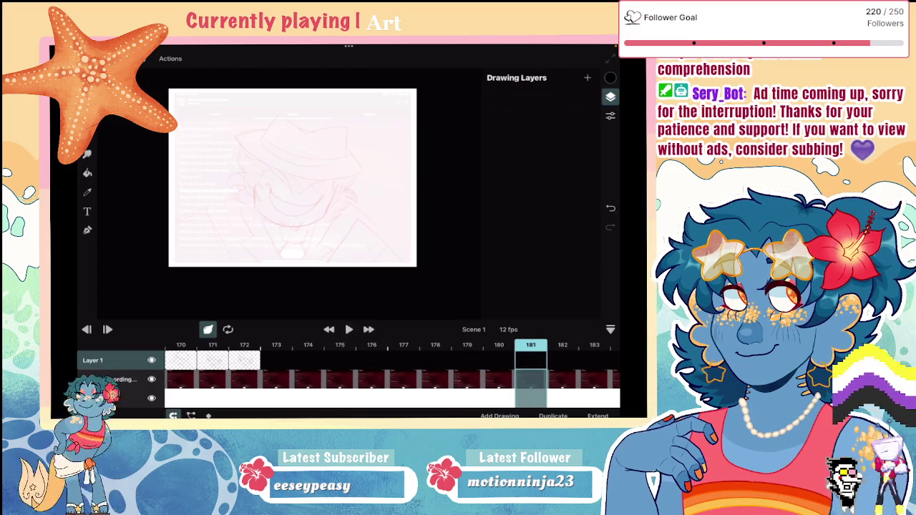
# Step back to frame 178 and clean stray lower strokes with undo and eraser
pyautogui.press('Left')
pyautogui.press('Left')
pyautogui.press('Left')
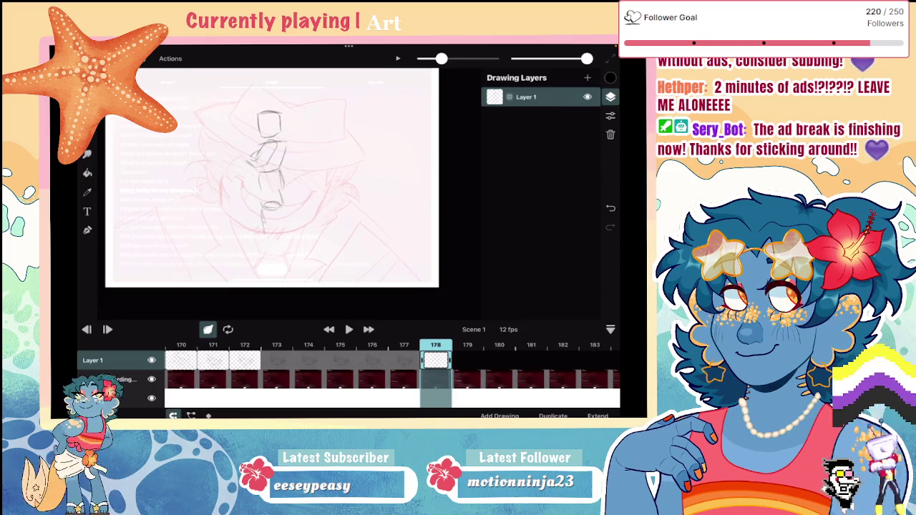
pyautogui.hotkey('ctrl', 'z')
pyautogui.moveTo(265, 211)
pyautogui.mouseDown()
pyautogui.moveTo(266, 248)
pyautogui.moveTo(281, 249)
pyautogui.mouseUp()
pyautogui.hotkey('ctrl', 'z')
pyautogui.hotkey('ctrl', 'z')
pyautogui.press('e')
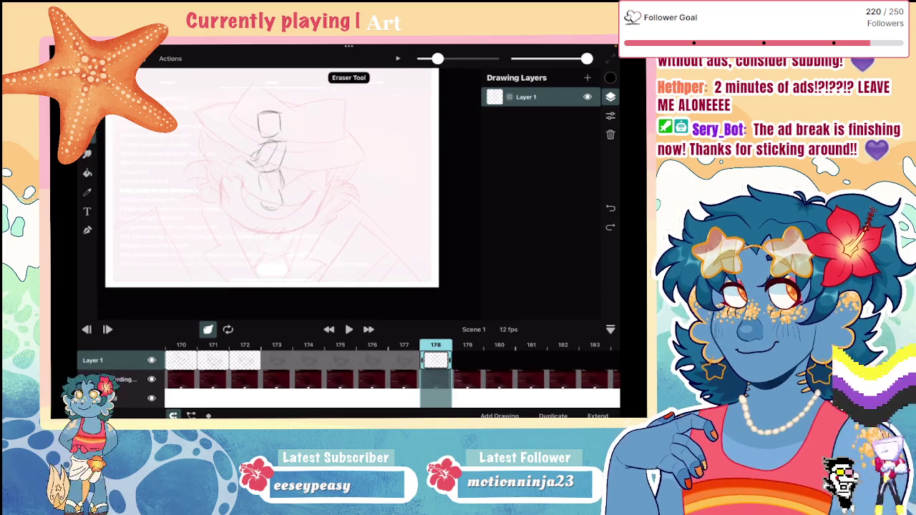
pyautogui.scroll(3, 272, 179)
pyautogui.moveTo(218, 209); pyautogui.dragTo(235, 179)
pyautogui.press('b')
# Draw a line across the figure's hips, erase the lower lines and undo a short stroke
pyautogui.scroll(2, 287, 193)
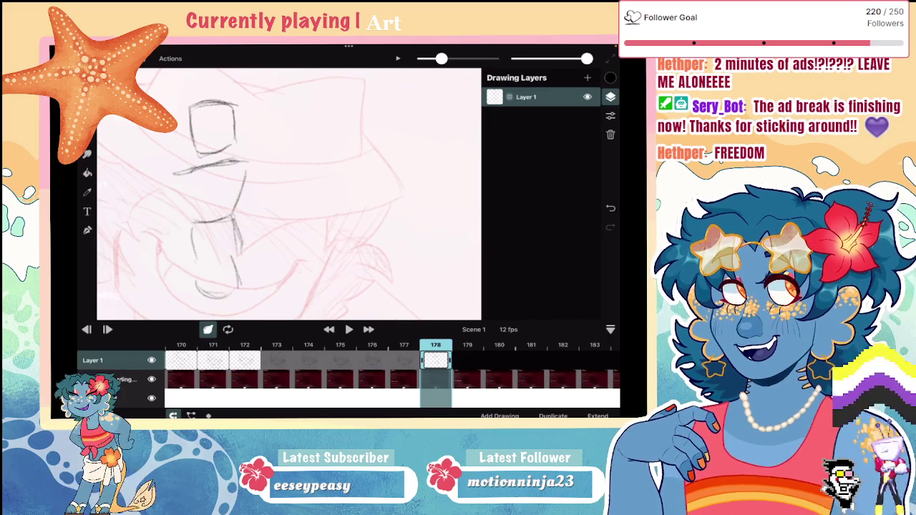
pyautogui.hotkey('ctrl', 'z')
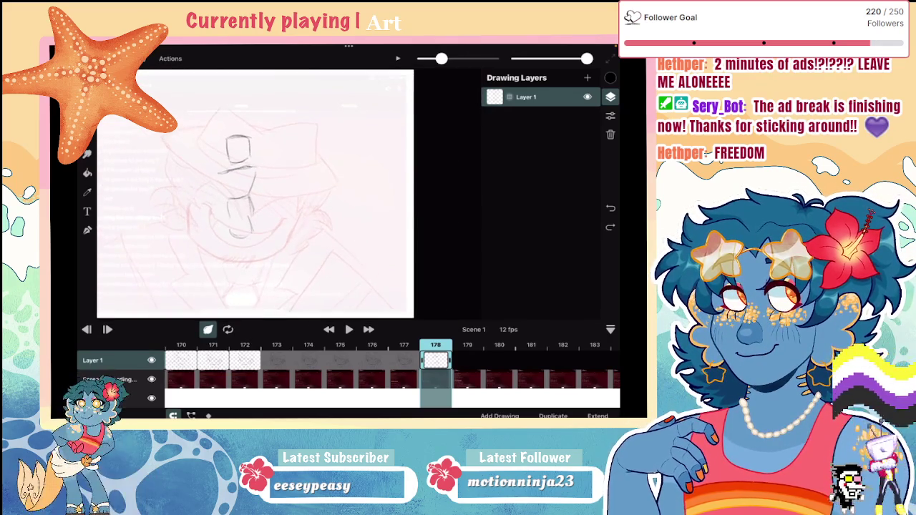
pyautogui.scroll(2, 287, 193)
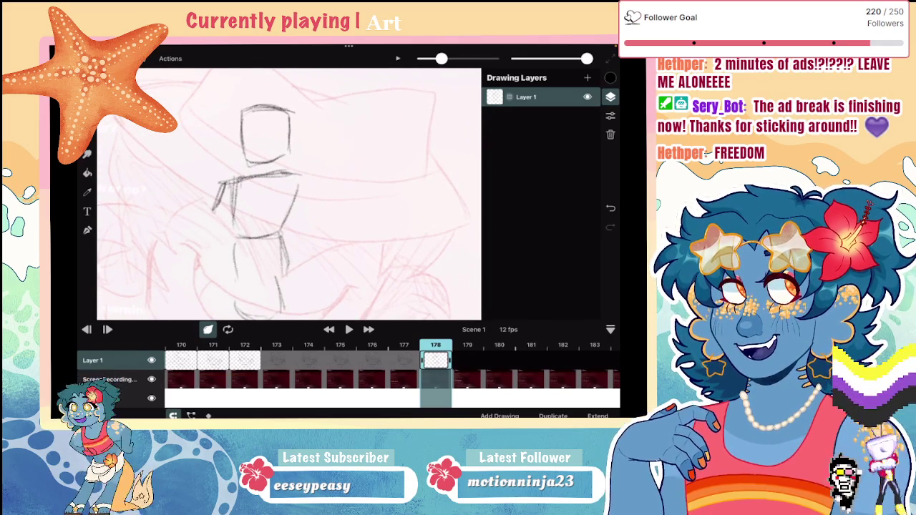
pyautogui.moveTo(193, 213); pyautogui.dragTo(272, 238)
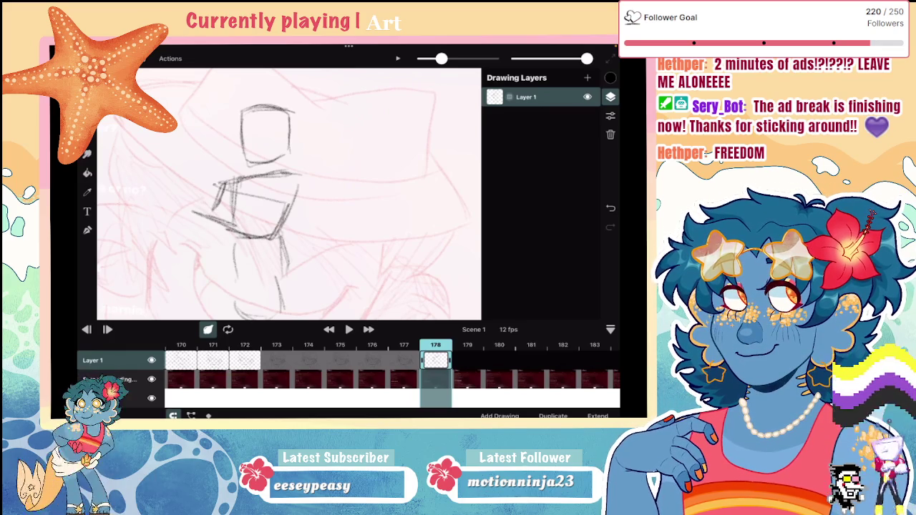
pyautogui.scroll(-3, 289, 193)
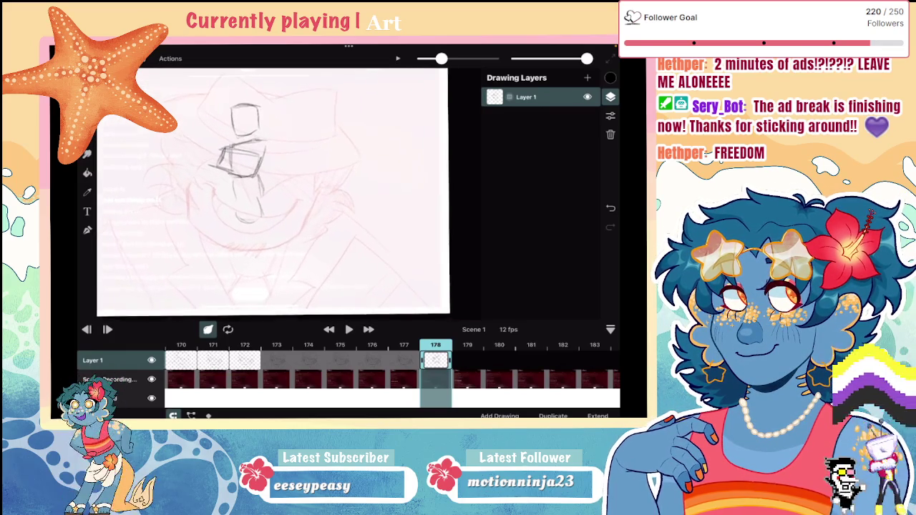
pyautogui.press('e')
pyautogui.moveTo(237, 207); pyautogui.dragTo(231, 184)
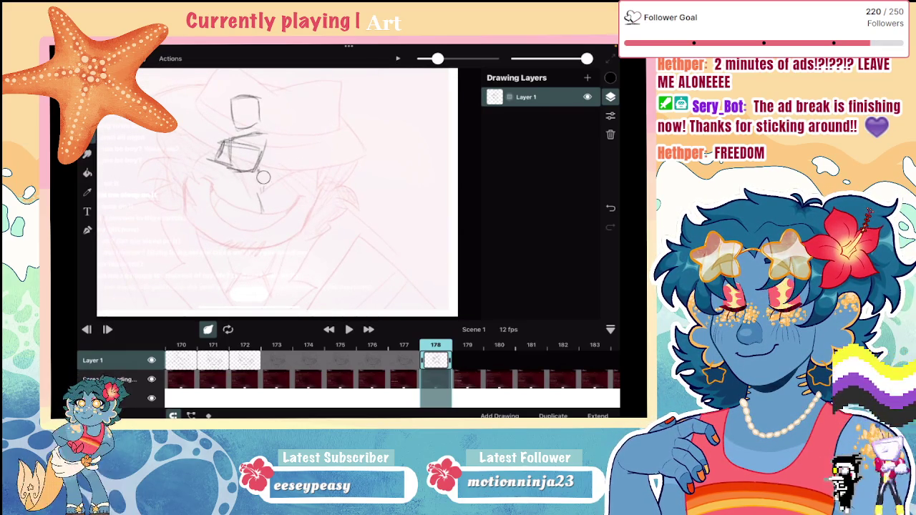
pyautogui.press('b')
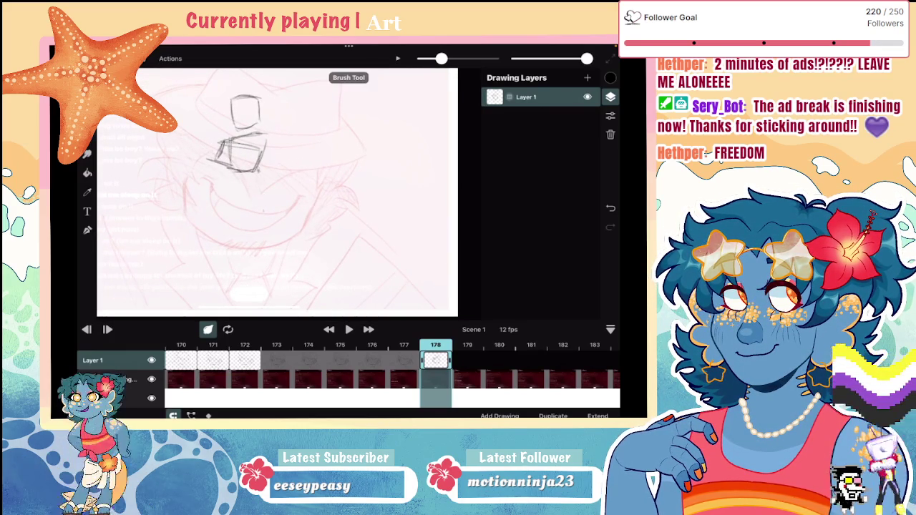
pyautogui.hotkey('ctrl', 'z')
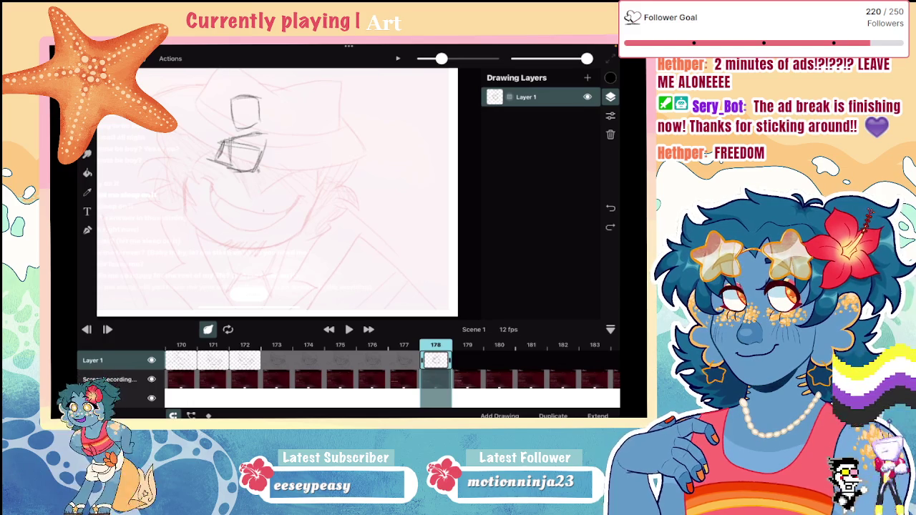
# Erase the boxy strokes and stray marks, restore two erasures, and redraw a body stroke
pyautogui.press('e')
pyautogui.moveTo(236, 100)
pyautogui.mouseDown()
pyautogui.moveTo(246, 168)
pyautogui.moveTo(229, 187)
pyautogui.mouseUp()
pyautogui.moveTo(247, 133); pyautogui.dragTo(254, 140)
pyautogui.press('b')
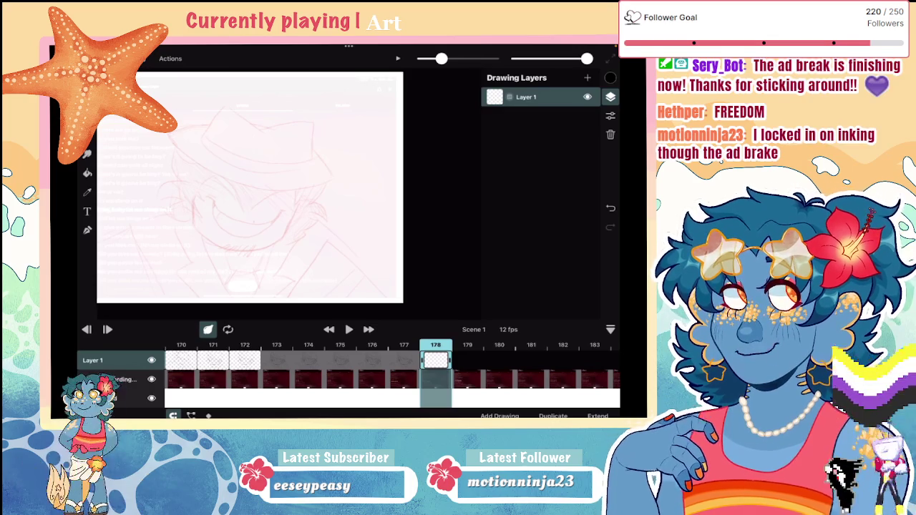
pyautogui.hotkey('ctrl', 'z')
pyautogui.hotkey('ctrl', 'z')
pyautogui.hotkey('ctrl', 'z')
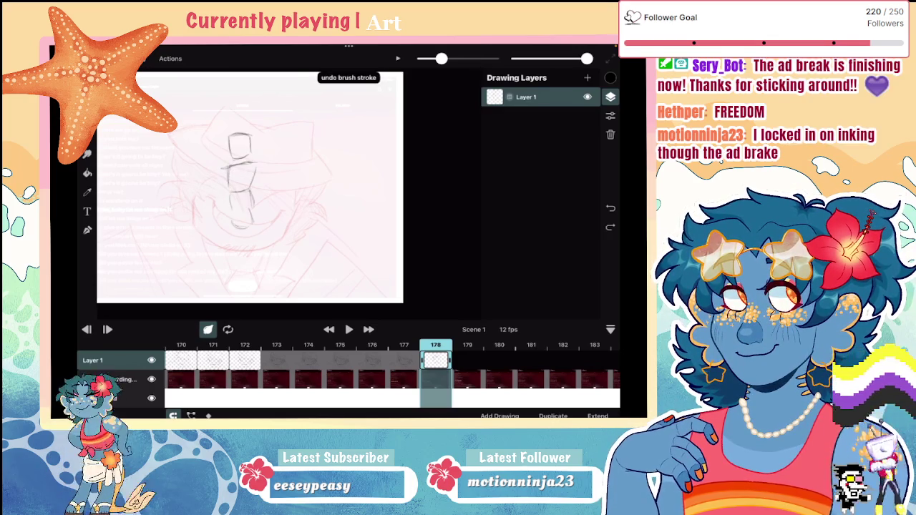
pyautogui.hotkey('ctrl', 'z')
pyautogui.moveTo(228, 169); pyautogui.dragTo(229, 193)
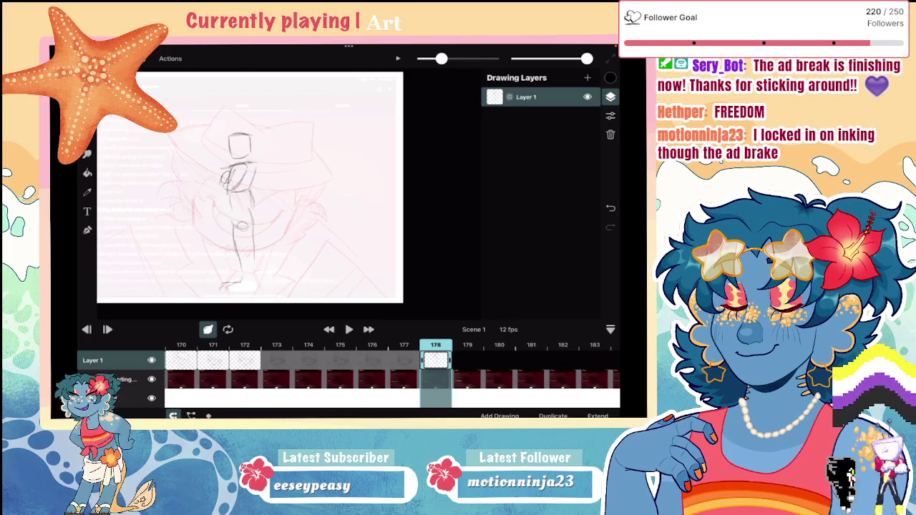
# Try the smudge tool, then darken the line of the figure's right leg
pyautogui.click(87, 153)
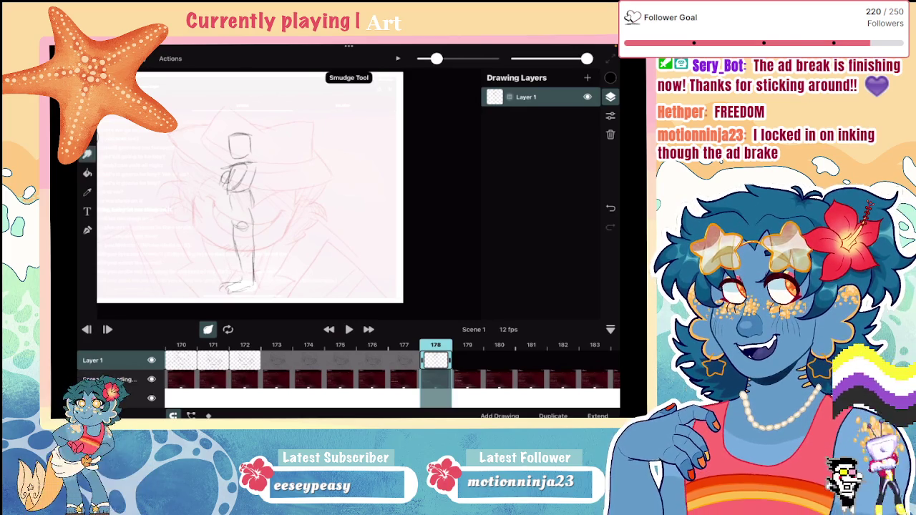
pyautogui.press('b')
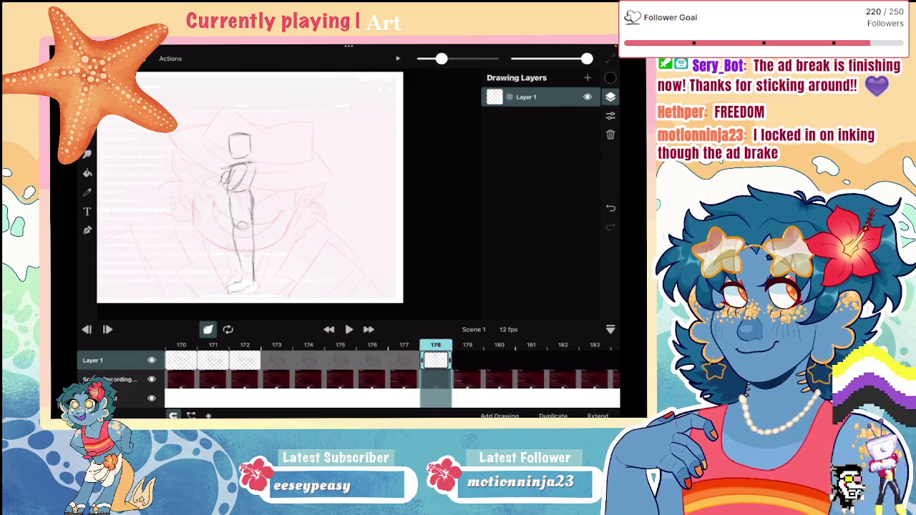
pyautogui.scroll(2, 250, 186)
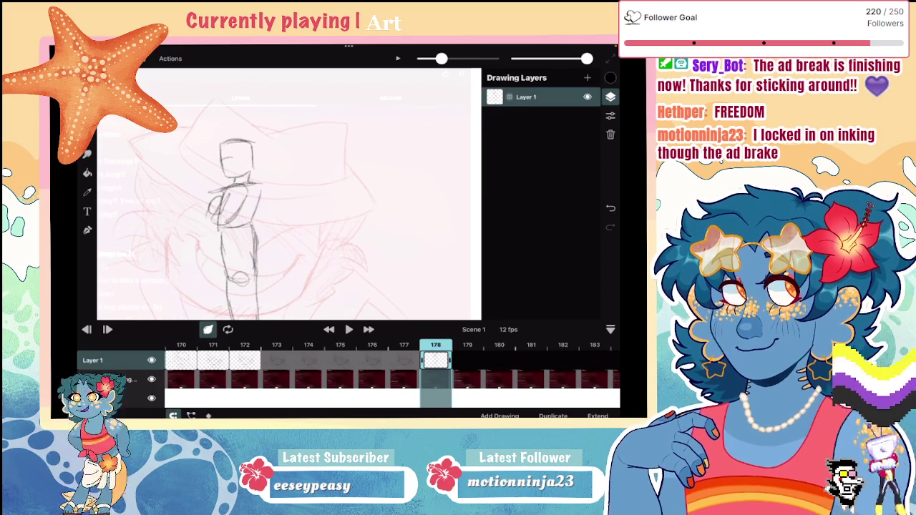
pyautogui.hotkey('ctrl', 'z')
pyautogui.hotkey('ctrl', 'shift', 'z')
pyautogui.moveTo(257, 205); pyautogui.dragTo(258, 240)
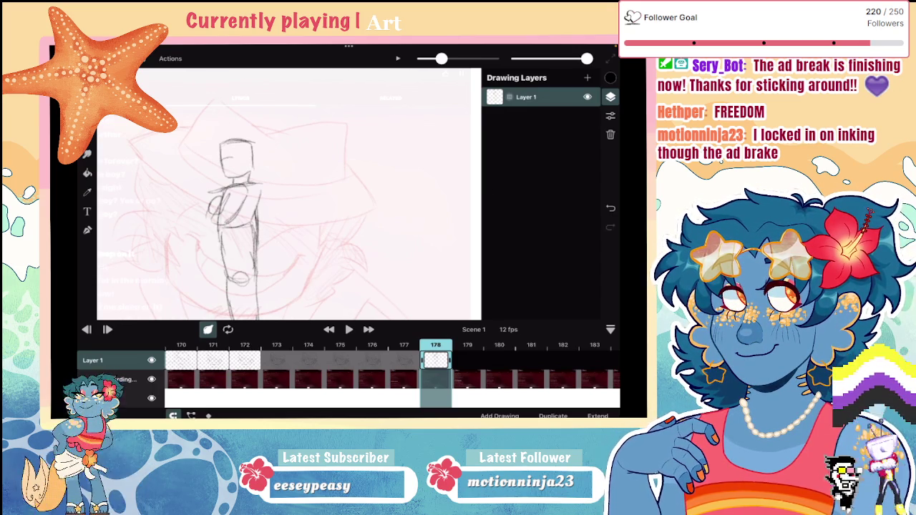
pyautogui.scroll(3, 289, 193)
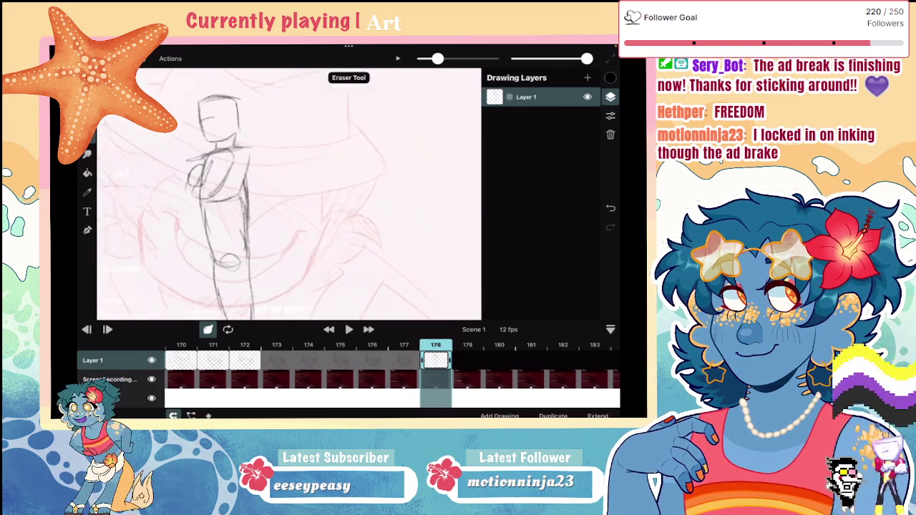
# Rework the torso lines and draw a pencil line along the figure's left leg
pyautogui.moveTo(246, 182)
pyautogui.mouseDown()
pyautogui.moveTo(236, 208)
pyautogui.moveTo(218, 202)
pyautogui.moveTo(239, 243)
pyautogui.mouseUp()
pyautogui.moveTo(245, 138); pyautogui.dragTo(255, 186)
pyautogui.moveTo(215, 221)
pyautogui.mouseDown()
pyautogui.moveTo(251, 221)
pyautogui.moveTo(203, 219)
pyautogui.mouseUp()
pyautogui.scroll(-2, 286, 193)
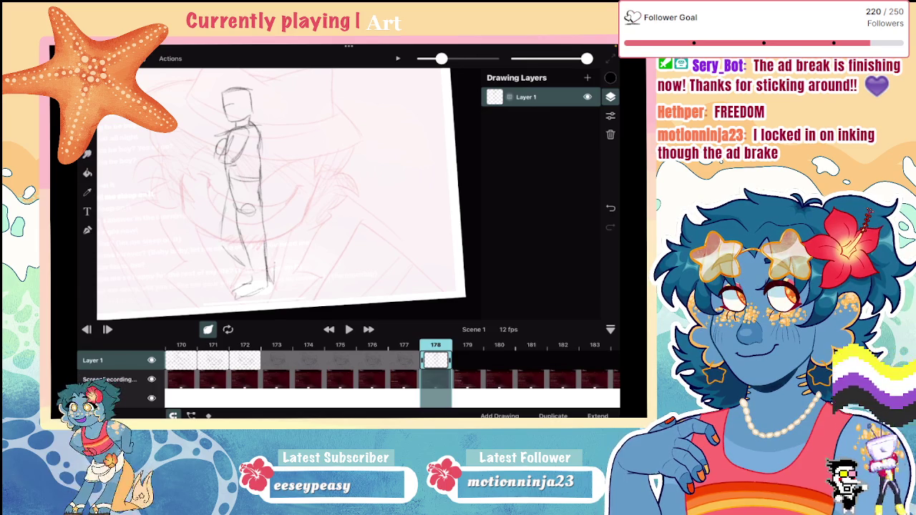
pyautogui.scroll(-2, 272, 186)
pyautogui.scroll(-2, 250, 175)
pyautogui.scroll(2, 250, 175)
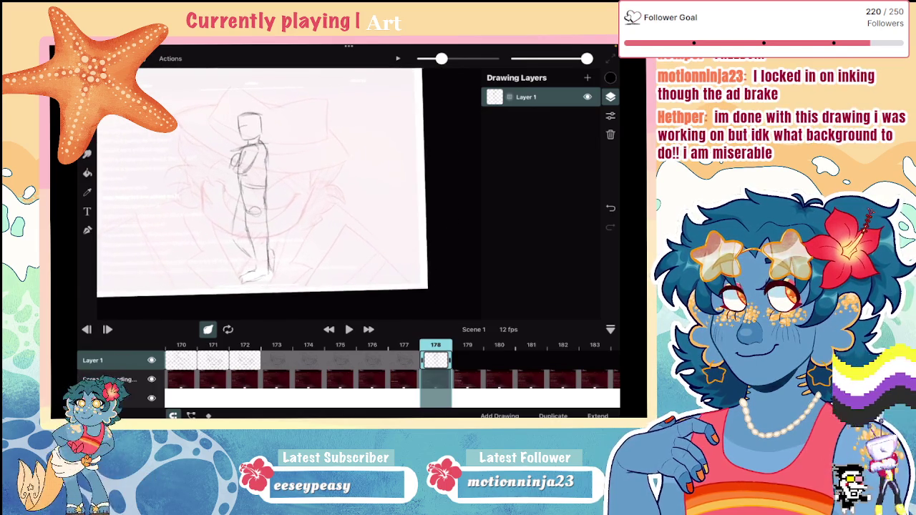
pyautogui.hotkey('ctrl', 'z')
pyautogui.moveTo(236, 184)
pyautogui.mouseDown()
pyautogui.moveTo(230, 207)
pyautogui.moveTo(248, 242)
pyautogui.mouseUp()
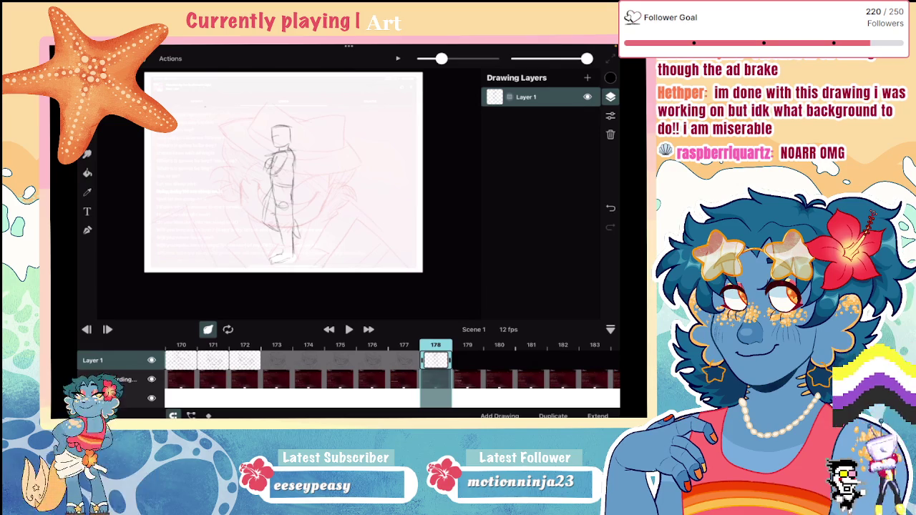
# Undo the faint stray stroke near the top-left of frame 178
pyautogui.hotkey('ctrl', 'z')
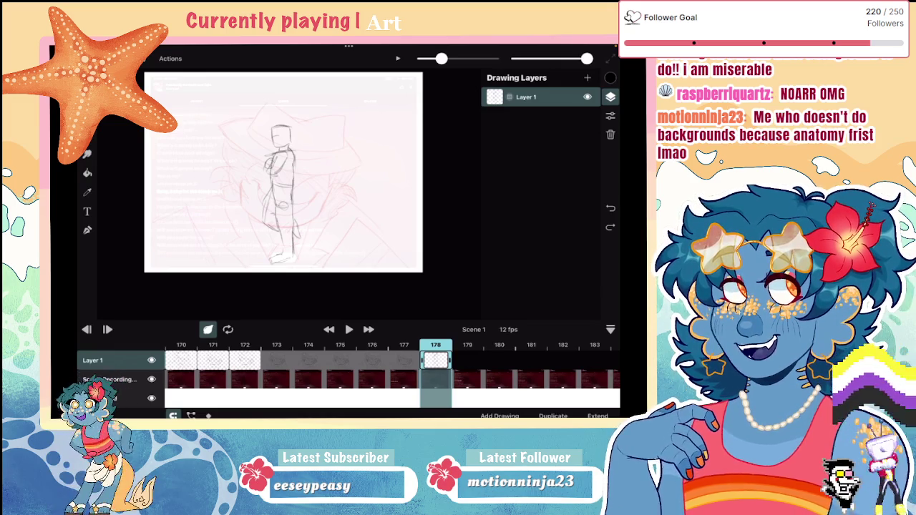
pyautogui.scroll(5, 358, 143)
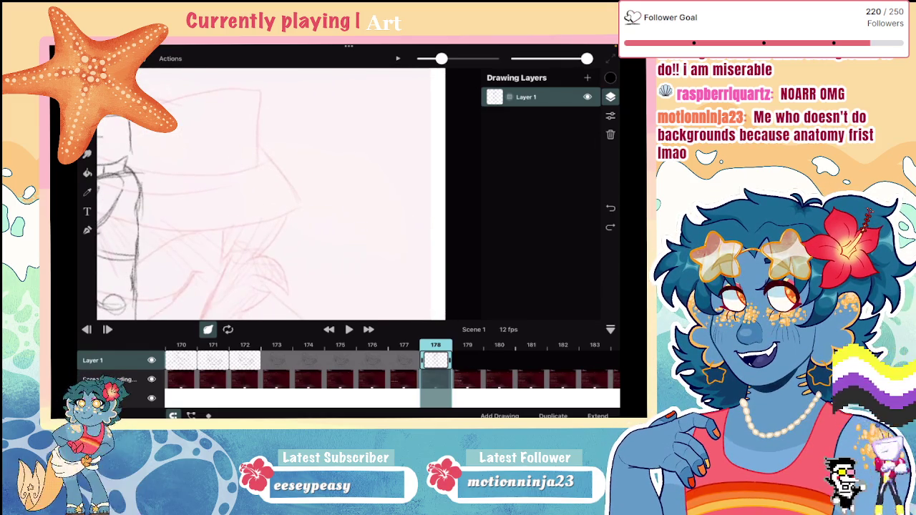
pyautogui.moveTo(275, 200)
pyautogui.mouseDown()
pyautogui.moveTo(307, 172)
pyautogui.moveTo(299, 191)
pyautogui.moveTo(258, 221)
pyautogui.mouseUp()
pyautogui.moveTo(309, 205); pyautogui.dragTo(322, 226)
pyautogui.moveTo(277, 206); pyautogui.dragTo(277, 233)
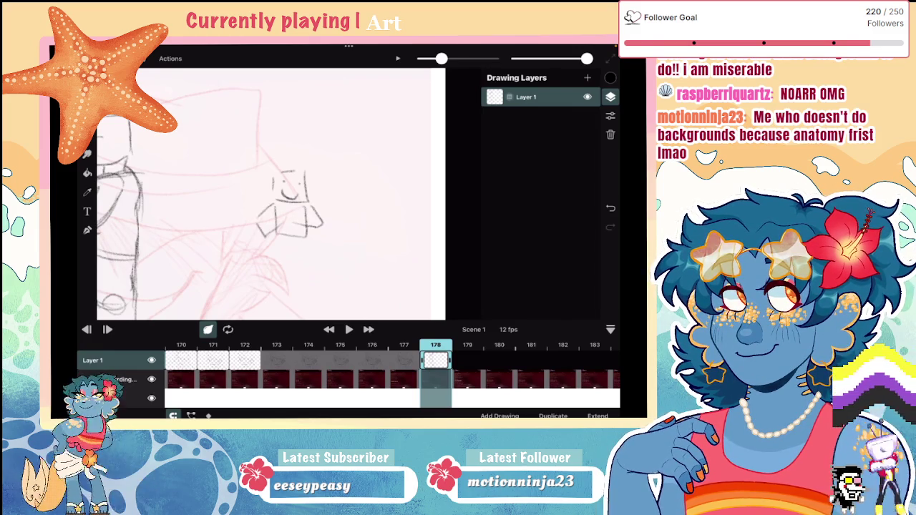
pyautogui.moveTo(275, 173); pyautogui.dragTo(299, 169)
pyautogui.moveTo(269, 237); pyautogui.dragTo(292, 273)
pyautogui.moveTo(295, 273); pyautogui.dragTo(311, 261)
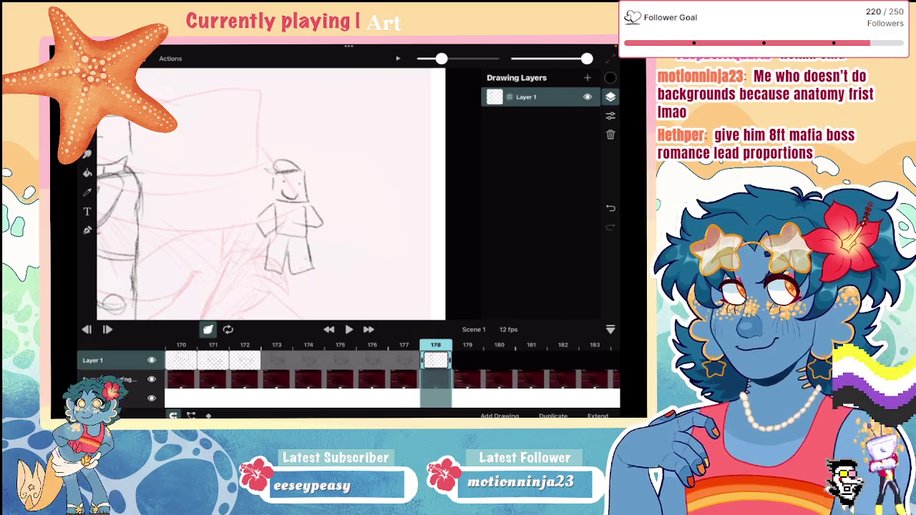
pyautogui.scroll(-3, 272, 193)
pyautogui.moveTo(305, 133)
pyautogui.mouseDown()
pyautogui.moveTo(329, 132)
pyautogui.moveTo(328, 152)
pyautogui.moveTo(296, 156)
pyautogui.moveTo(283, 192)
pyautogui.mouseUp()
pyautogui.hotkey('ctrl', 'z')
pyautogui.moveTo(283, 193); pyautogui.dragTo(301, 194)
pyautogui.moveTo(339, 157)
pyautogui.mouseDown()
pyautogui.moveTo(350, 189)
pyautogui.moveTo(302, 202)
pyautogui.moveTo(317, 250)
pyautogui.mouseUp()
pyautogui.moveTo(319, 211)
pyautogui.mouseDown()
pyautogui.moveTo(324, 250)
pyautogui.moveTo(347, 199)
pyautogui.mouseUp()
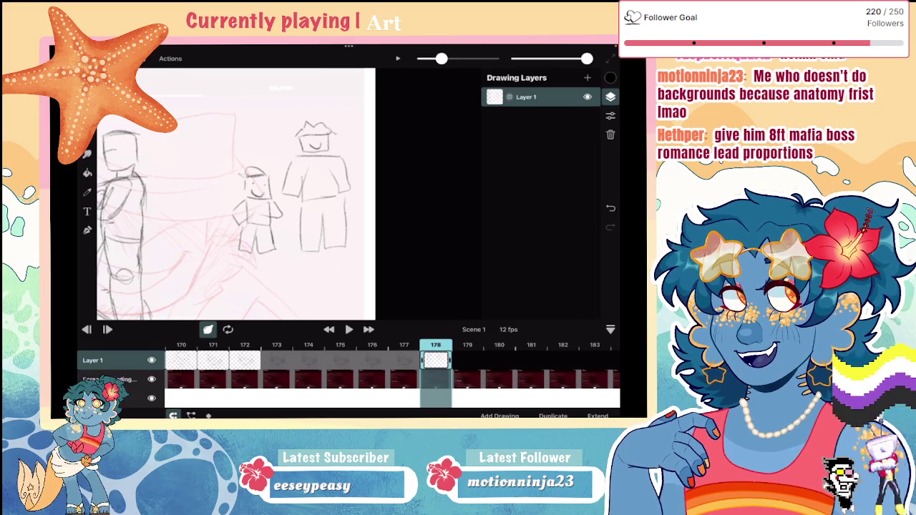
pyautogui.hotkey('ctrl', 'z')
pyautogui.hotkey('ctrl', 'z')
pyautogui.hotkey('ctrl', 'z')
pyautogui.hotkey('ctrl', 'z')
pyautogui.hotkey('ctrl', 'z')
pyautogui.hotkey('ctrl', 'z')
pyautogui.hotkey('ctrl', 'z')
pyautogui.hotkey('ctrl', 'z')
pyautogui.hotkey('ctrl', 'z')
pyautogui.hotkey('ctrl', 'z')
pyautogui.hotkey('ctrl', 'z')
pyautogui.hotkey('ctrl', 'z')
pyautogui.hotkey('ctrl', 'z')
pyautogui.hotkey('ctrl', 'z')
pyautogui.hotkey('ctrl', 'z')
pyautogui.hotkey('ctrl', 'z')
pyautogui.hotkey('ctrl', 'z')
pyautogui.hotkey('ctrl', 'z')
pyautogui.hotkey('ctrl', 'z')
pyautogui.hotkey('ctrl', 'z')
pyautogui.hotkey('ctrl', 'z')
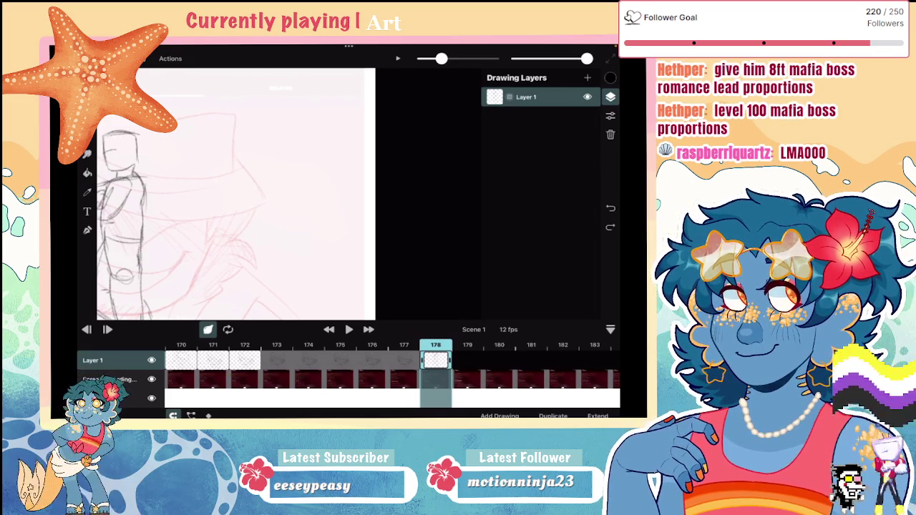
# Undo a small stray stroke and sketch a small box head beside the main figure
pyautogui.hotkey('ctrl', 'z')
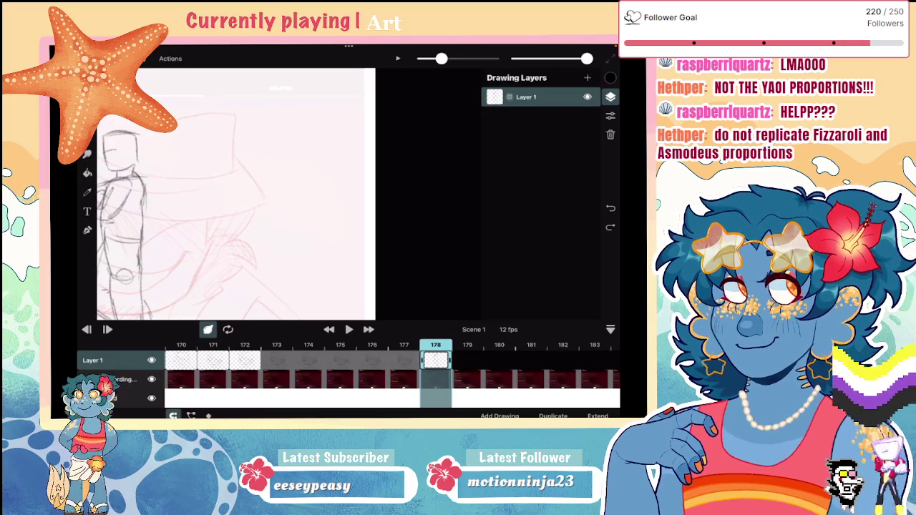
pyautogui.moveTo(234, 179)
pyautogui.mouseDown()
pyautogui.moveTo(260, 150)
pyautogui.moveTo(263, 183)
pyautogui.moveTo(237, 180)
pyautogui.moveTo(273, 190)
pyautogui.moveTo(270, 228)
pyautogui.moveTo(229, 279)
pyautogui.mouseUp()
# Draw the small box figure's legs and both arms
pyautogui.moveTo(251, 247); pyautogui.dragTo(250, 279)
pyautogui.moveTo(273, 229); pyautogui.dragTo(274, 271)
pyautogui.moveTo(274, 271); pyautogui.dragTo(254, 271)
pyautogui.moveTo(228, 192); pyautogui.dragTo(209, 224)
pyautogui.moveTo(272, 192); pyautogui.dragTo(292, 228)
# Sketch a taller blocky figure with head, shoulder, torso, arms and legs
pyautogui.moveTo(308, 110)
pyautogui.mouseDown()
pyautogui.moveTo(341, 106)
pyautogui.moveTo(308, 133)
pyautogui.moveTo(349, 140)
pyautogui.moveTo(295, 166)
pyautogui.mouseUp()
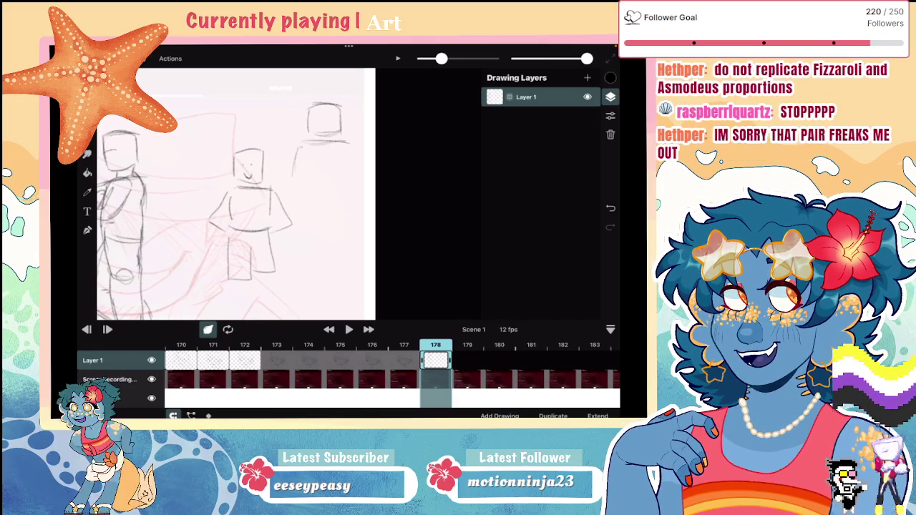
pyautogui.moveTo(355, 141)
pyautogui.mouseDown()
pyautogui.moveTo(289, 148)
pyautogui.moveTo(297, 189)
pyautogui.mouseUp()
pyautogui.moveTo(358, 147); pyautogui.dragTo(359, 188)
pyautogui.moveTo(359, 191)
pyautogui.mouseDown()
pyautogui.moveTo(318, 196)
pyautogui.moveTo(294, 246)
pyautogui.moveTo(320, 271)
pyautogui.mouseUp()
pyautogui.moveTo(328, 217); pyautogui.dragTo(319, 266)
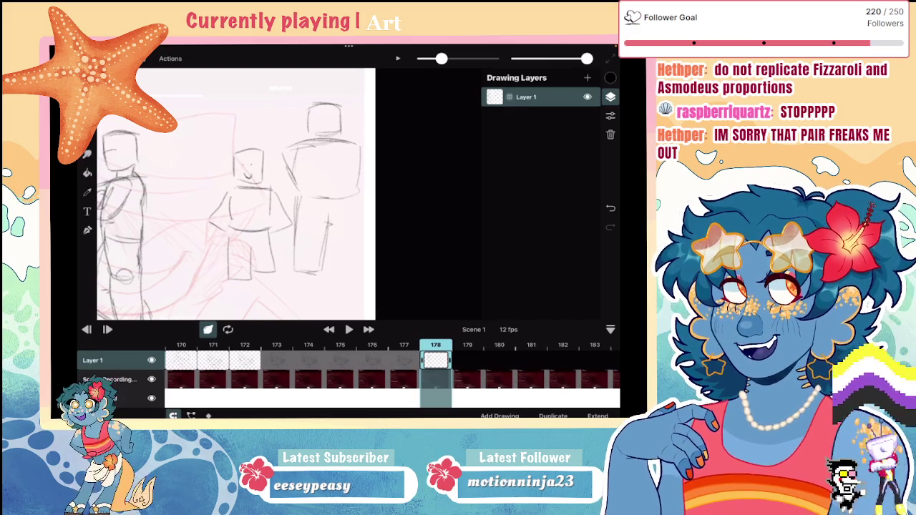
pyautogui.moveTo(330, 221); pyautogui.dragTo(332, 268)
pyautogui.moveTo(360, 201); pyautogui.dragTo(362, 223)
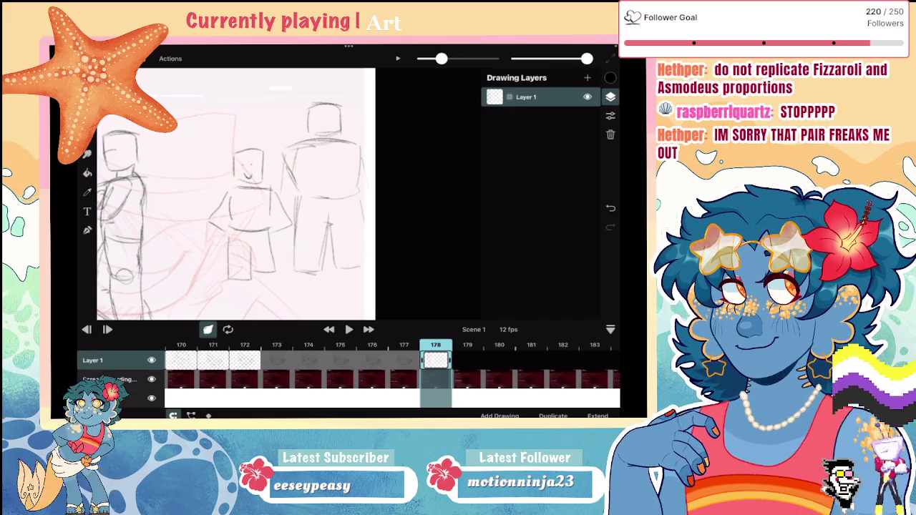
pyautogui.click(330, 123)
# Add fedoras to both figures and lasso-select the smaller one
pyautogui.moveTo(303, 116)
pyautogui.mouseDown()
pyautogui.moveTo(346, 112)
pyautogui.moveTo(295, 115)
pyautogui.moveTo(323, 90)
pyautogui.mouseUp()
pyautogui.moveTo(231, 153); pyautogui.dragTo(261, 150)
pyautogui.moveTo(223, 156)
pyautogui.mouseDown()
pyautogui.moveTo(254, 153)
pyautogui.moveTo(213, 161)
pyautogui.mouseUp()
pyautogui.moveTo(218, 121)
pyautogui.mouseDown()
pyautogui.moveTo(204, 152)
pyautogui.moveTo(276, 287)
pyautogui.moveTo(275, 182)
pyautogui.moveTo(261, 128)
pyautogui.mouseUp()
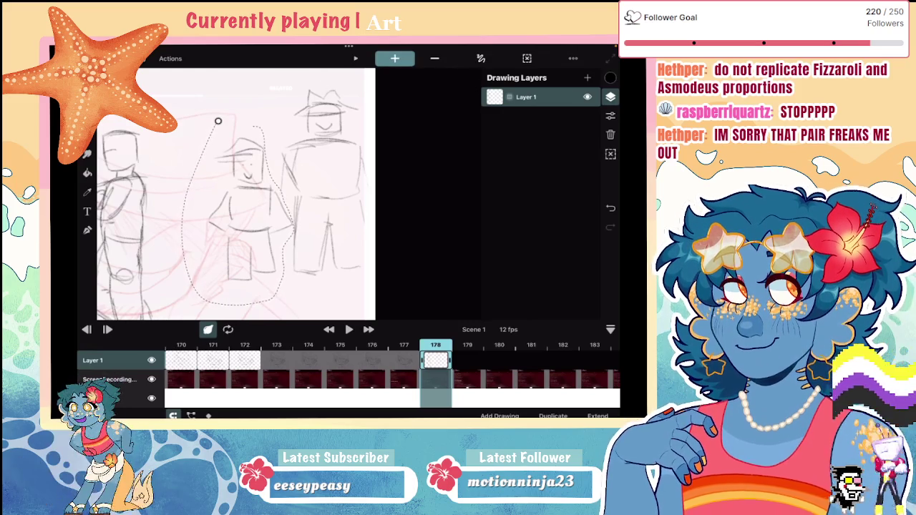
# Shrink and reposition the lassoed smaller fedora figure with Transform
pyautogui.click(480, 58)
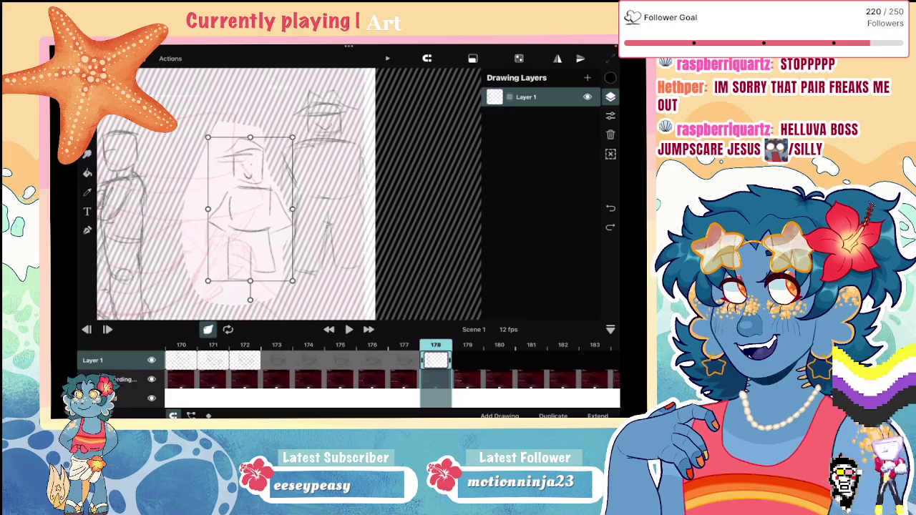
pyautogui.moveTo(208, 137); pyautogui.dragTo(220, 160)
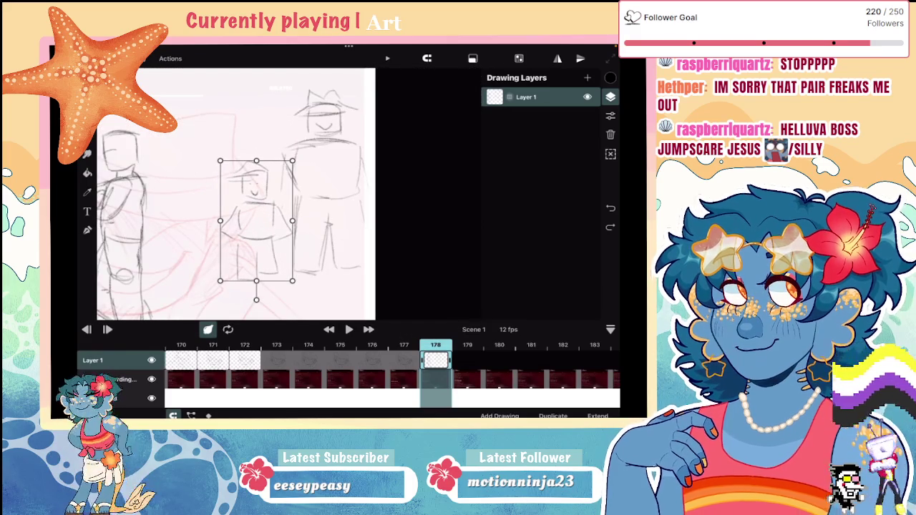
pyautogui.moveTo(220, 160)
pyautogui.mouseDown()
pyautogui.moveTo(205, 139)
pyautogui.moveTo(215, 143)
pyautogui.moveTo(199, 138)
pyautogui.moveTo(232, 136)
pyautogui.mouseUp()
pyautogui.moveTo(192, 159); pyautogui.dragTo(212, 147)
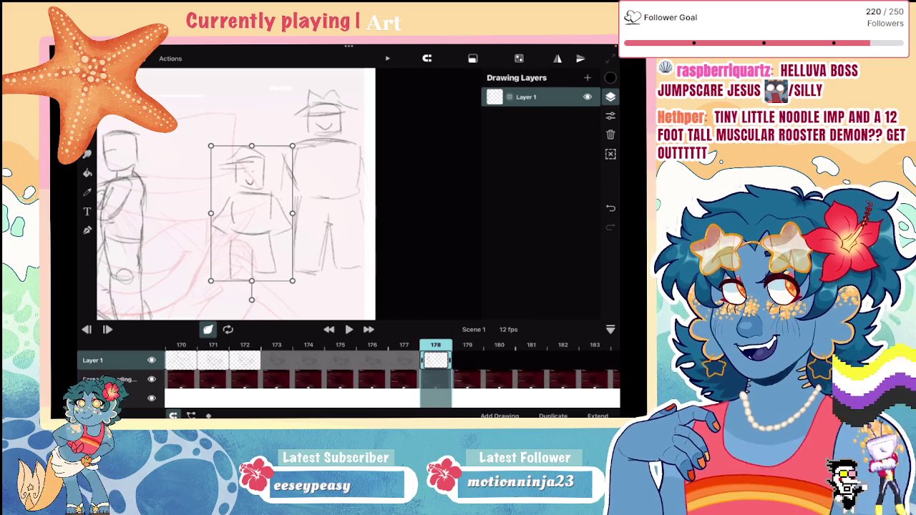
pyautogui.click(88, 135)
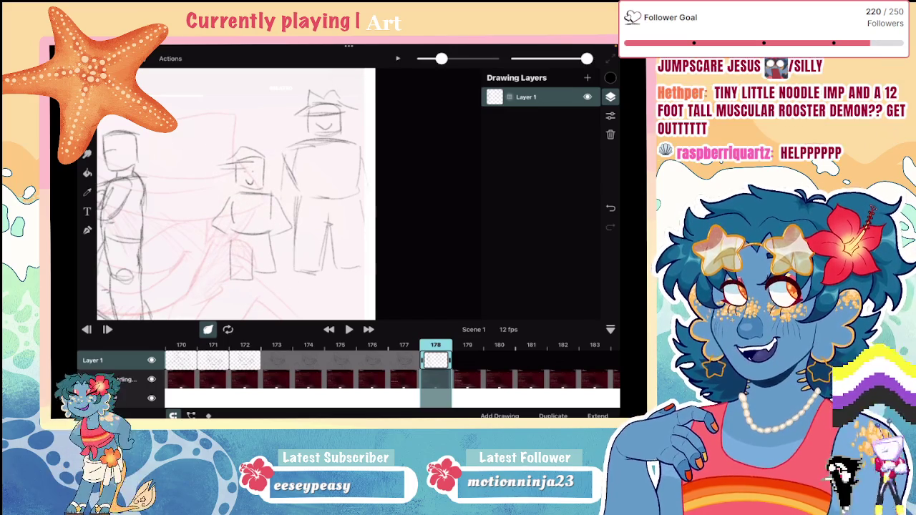
# Add shoulder lines and hair strokes beside the tall figure's hat
pyautogui.moveTo(307, 142); pyautogui.dragTo(344, 169)
pyautogui.moveTo(302, 113); pyautogui.dragTo(272, 154)
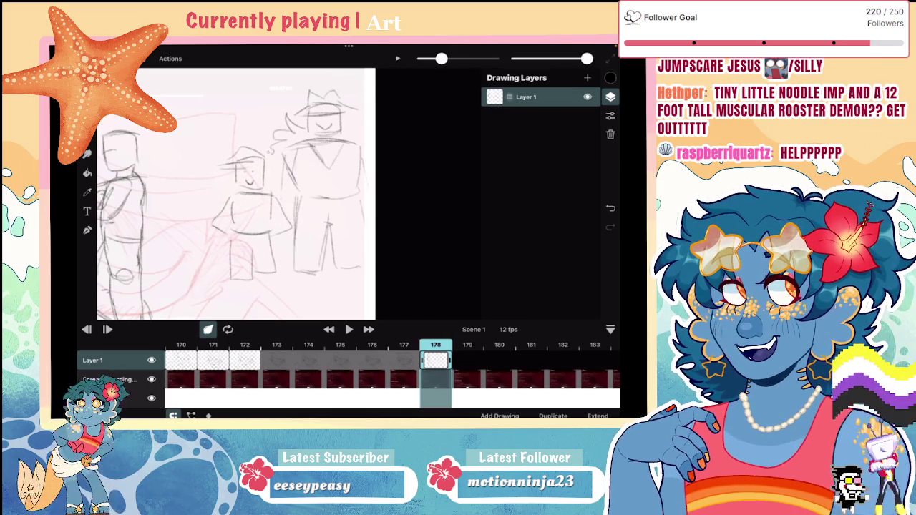
pyautogui.scroll(-2, 237, 193)
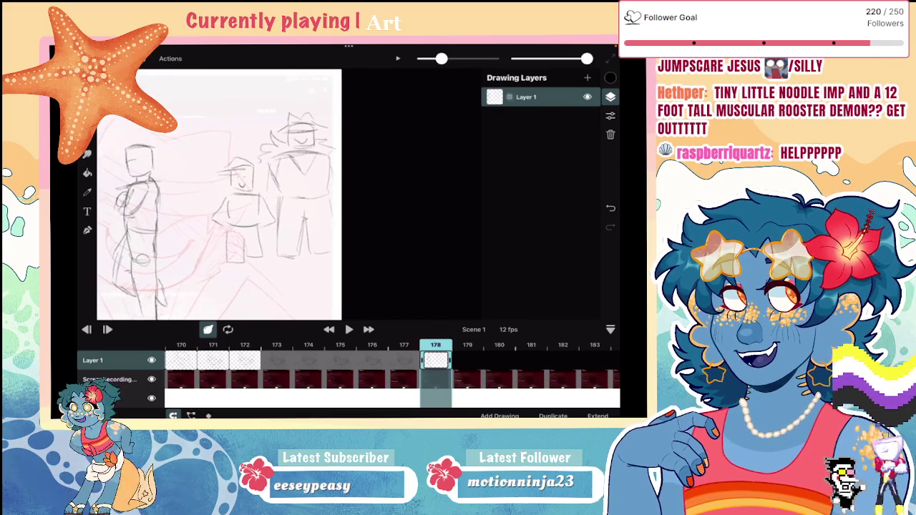
# Erase the smaller study figure and the tall oval stroke, undoing one erase
pyautogui.click(87, 116)
pyautogui.click(88, 154)
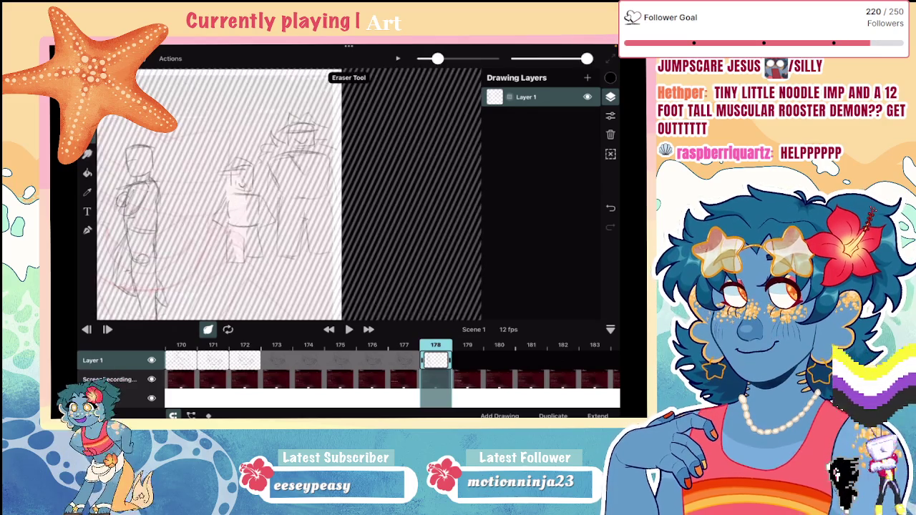
pyautogui.click(87, 115)
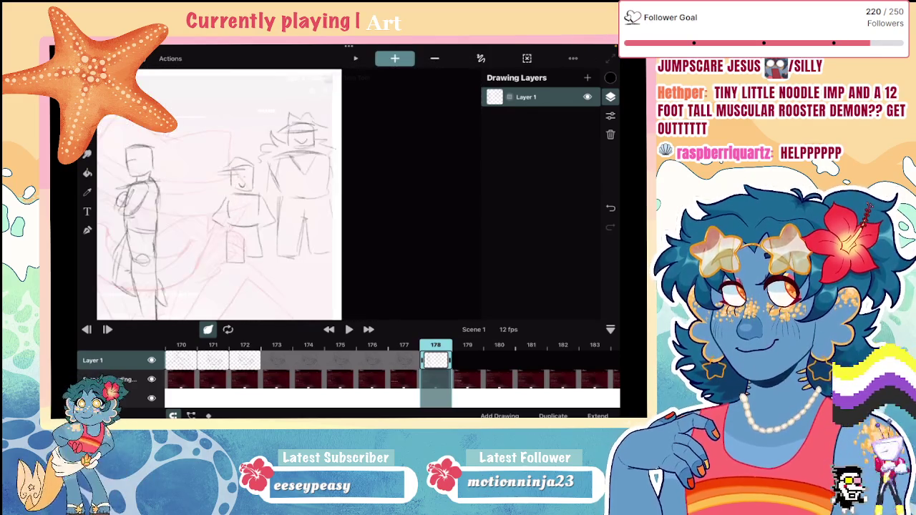
pyautogui.click(88, 154)
pyautogui.moveTo(236, 161)
pyautogui.mouseDown()
pyautogui.moveTo(231, 191)
pyautogui.moveTo(252, 237)
pyautogui.moveTo(276, 133)
pyautogui.moveTo(264, 176)
pyautogui.moveTo(306, 135)
pyautogui.moveTo(284, 238)
pyautogui.moveTo(307, 228)
pyautogui.moveTo(280, 211)
pyautogui.moveTo(299, 189)
pyautogui.moveTo(290, 265)
pyautogui.moveTo(287, 221)
pyautogui.moveTo(286, 238)
pyautogui.moveTo(325, 112)
pyautogui.moveTo(327, 247)
pyautogui.moveTo(280, 277)
pyautogui.mouseUp()
pyautogui.hotkey('ctrl', 'z')
pyautogui.moveTo(280, 185); pyautogui.dragTo(239, 215)
pyautogui.moveTo(237, 157)
pyautogui.mouseDown()
pyautogui.moveTo(222, 236)
pyautogui.moveTo(234, 171)
pyautogui.moveTo(254, 272)
pyautogui.moveTo(279, 171)
pyautogui.moveTo(319, 250)
pyautogui.moveTo(334, 174)
pyautogui.moveTo(294, 138)
pyautogui.moveTo(293, 112)
pyautogui.moveTo(306, 158)
pyautogui.moveTo(242, 143)
pyautogui.moveTo(213, 246)
pyautogui.moveTo(230, 200)
pyautogui.moveTo(268, 165)
pyautogui.moveTo(211, 265)
pyautogui.moveTo(230, 277)
pyautogui.mouseUp()
# Return to the pencil brush and zoom out over frame 178
pyautogui.press('b')
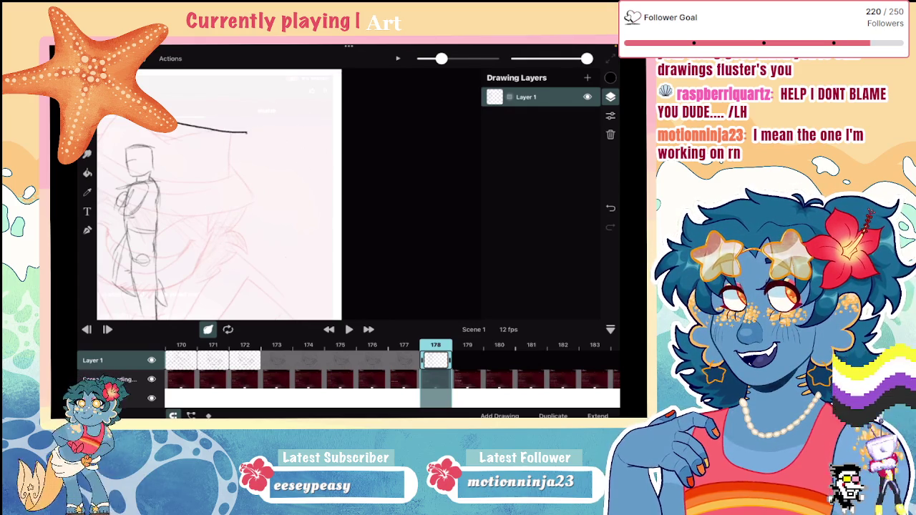
pyautogui.scroll(-3, 219, 195)
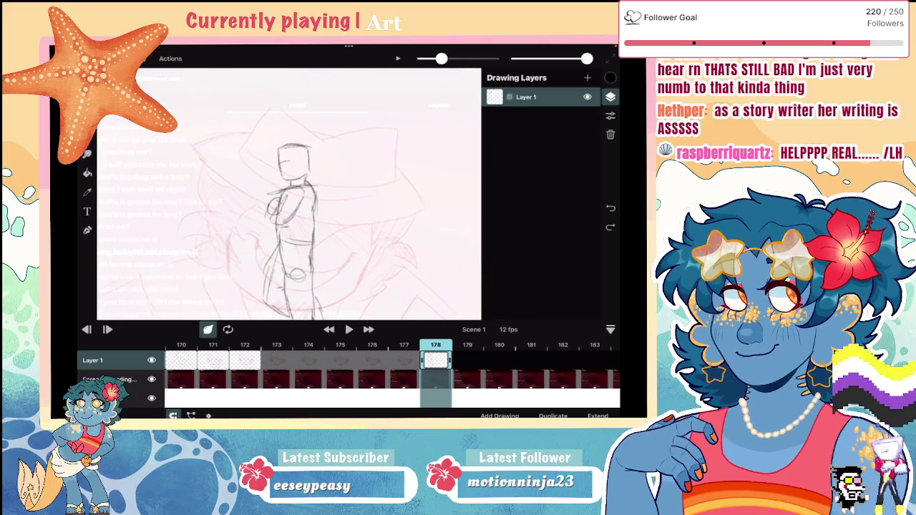
# Try a long brim line and hat strokes over the head, then undo them
pyautogui.moveTo(238, 159)
pyautogui.mouseDown()
pyautogui.moveTo(304, 166)
pyautogui.moveTo(315, 179)
pyautogui.moveTo(172, 142)
pyautogui.mouseUp()
pyautogui.hotkey('ctrl', 'z')
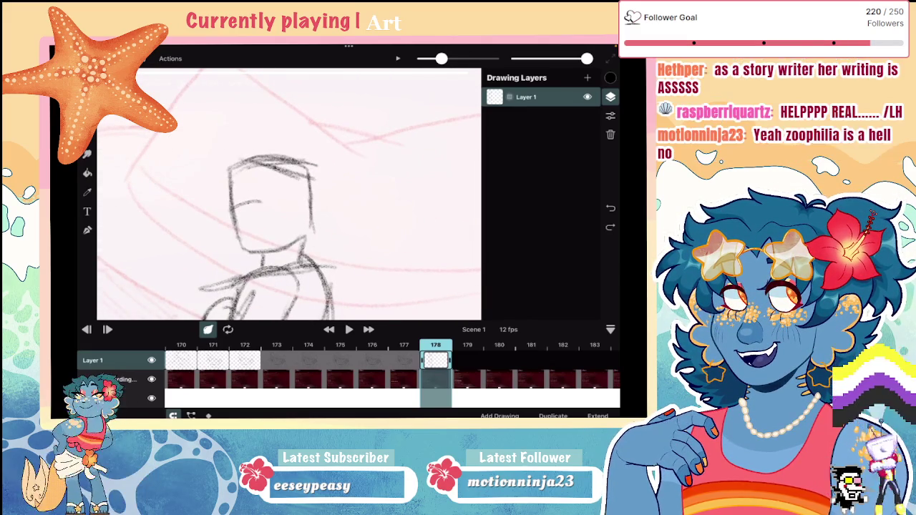
pyautogui.moveTo(257, 153)
pyautogui.mouseDown()
pyautogui.moveTo(188, 156)
pyautogui.moveTo(223, 176)
pyautogui.mouseUp()
pyautogui.moveTo(184, 154)
pyautogui.mouseDown()
pyautogui.moveTo(225, 178)
pyautogui.moveTo(278, 159)
pyautogui.moveTo(305, 176)
pyautogui.mouseUp()
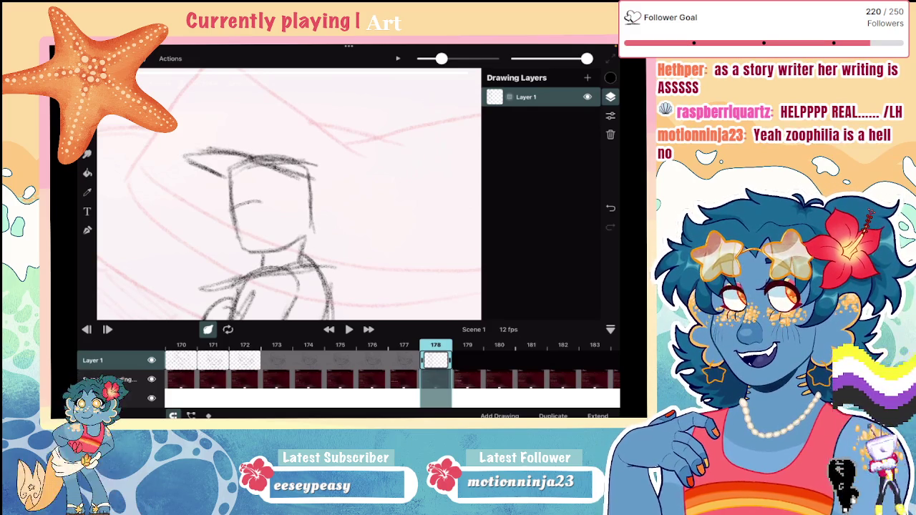
pyautogui.scroll(-3, 286, 193)
pyautogui.hotkey('ctrl', 'z')
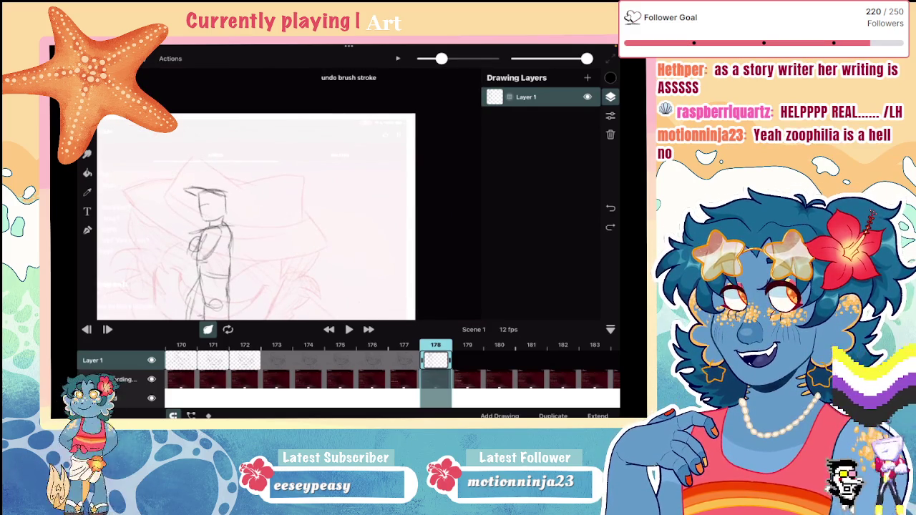
pyautogui.scroll(-3, 240, 228)
pyautogui.hotkey('ctrl', 'z')
# Draw dark hat-brim strokes and fill gaps in the head outline
pyautogui.scroll(3, 253, 204)
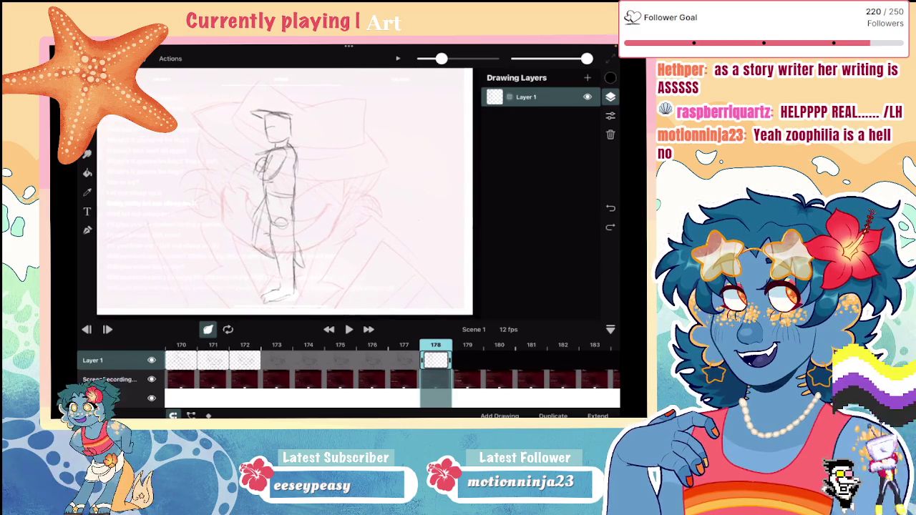
pyautogui.hscroll(5, 393, 372)
pyautogui.scroll(5, 286, 193)
pyautogui.moveTo(211, 171)
pyautogui.mouseDown()
pyautogui.moveTo(331, 214)
pyautogui.moveTo(233, 208)
pyautogui.moveTo(248, 219)
pyautogui.moveTo(243, 180)
pyautogui.mouseUp()
pyautogui.moveTo(245, 182); pyautogui.dragTo(333, 236)
pyautogui.moveTo(285, 211); pyautogui.dragTo(328, 232)
pyautogui.scroll(-5, 287, 193)
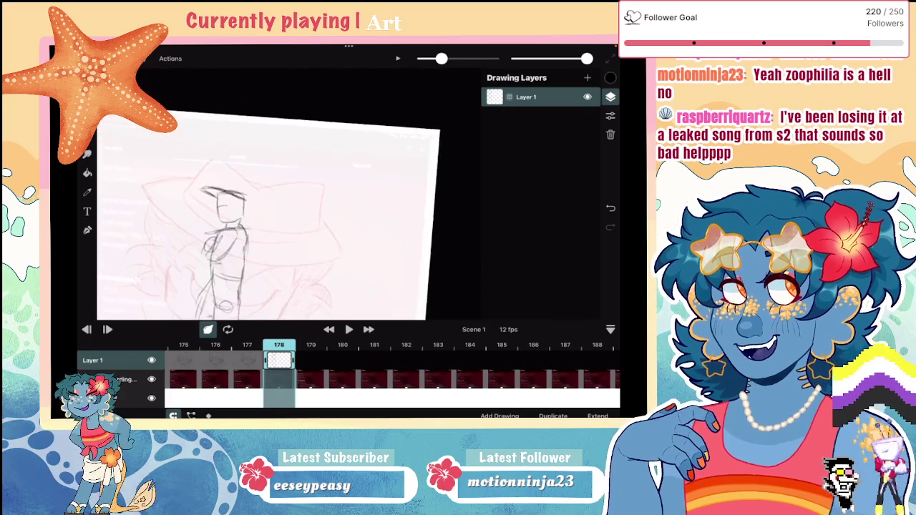
pyautogui.scroll(-5, 272, 215)
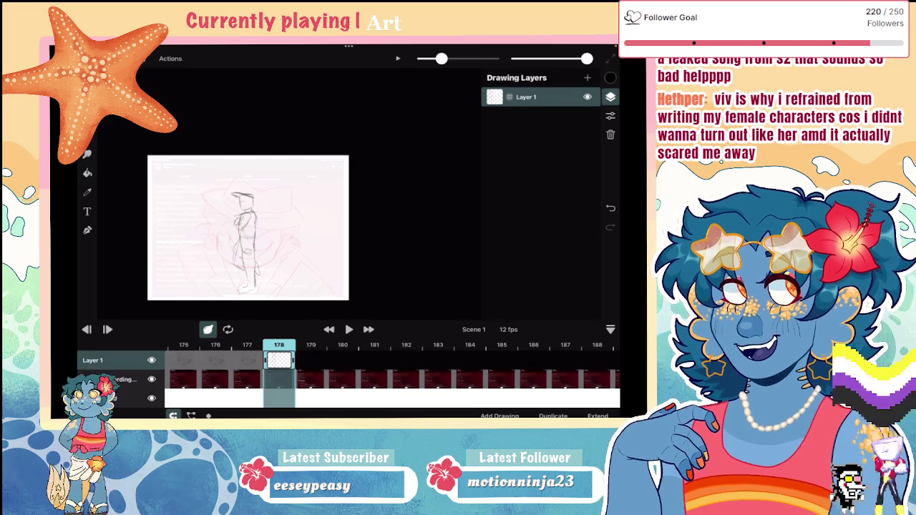
pyautogui.scroll(3, 289, 200)
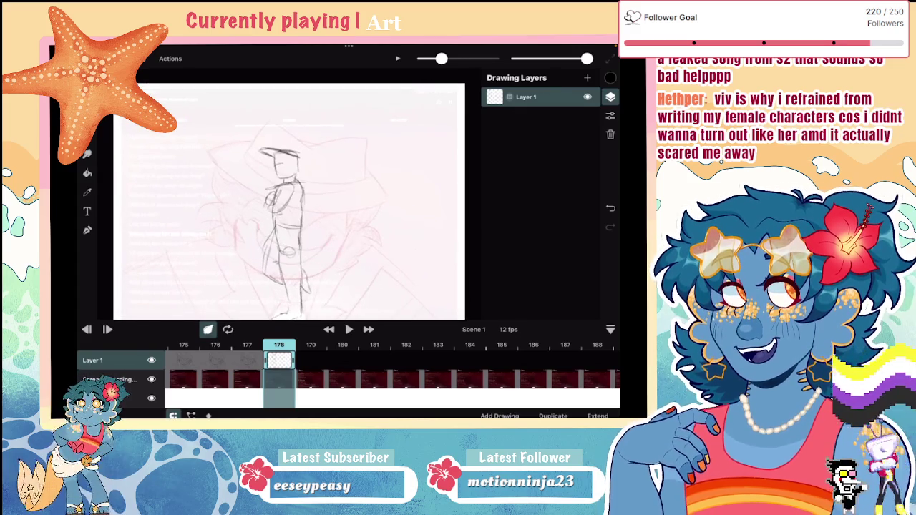
pyautogui.scroll(-3, 289, 201)
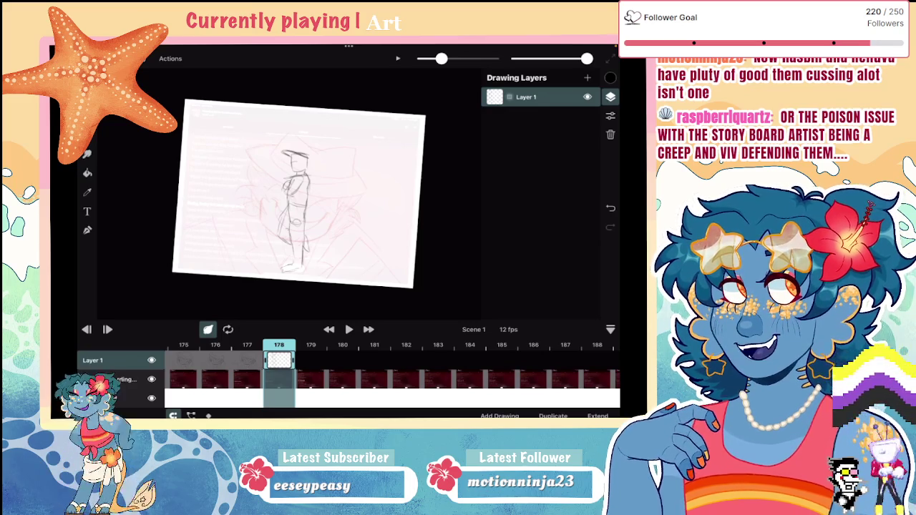
# Erase and redraw the left end of the hat brim, undoing once
pyautogui.press('e')
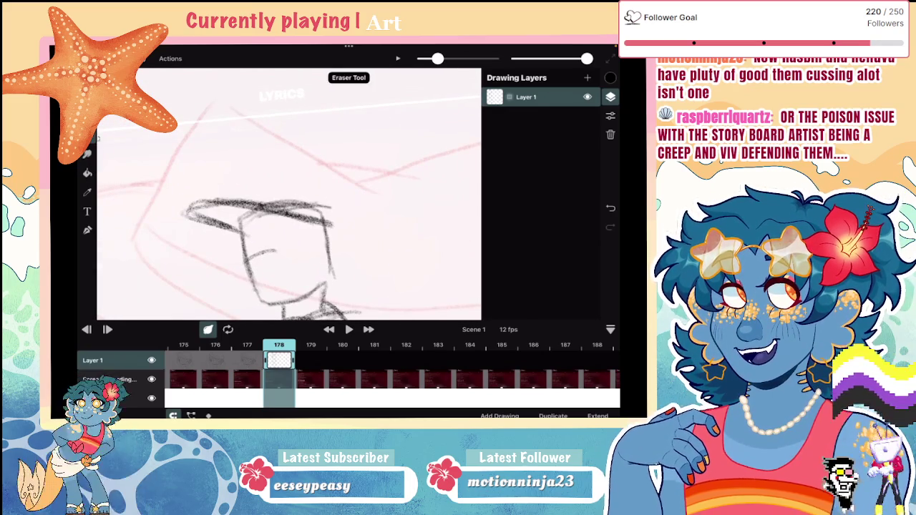
pyautogui.moveTo(187, 201)
pyautogui.mouseDown()
pyautogui.moveTo(199, 227)
pyautogui.moveTo(242, 238)
pyautogui.mouseUp()
pyautogui.press('b')
pyautogui.moveTo(204, 214); pyautogui.dragTo(243, 204)
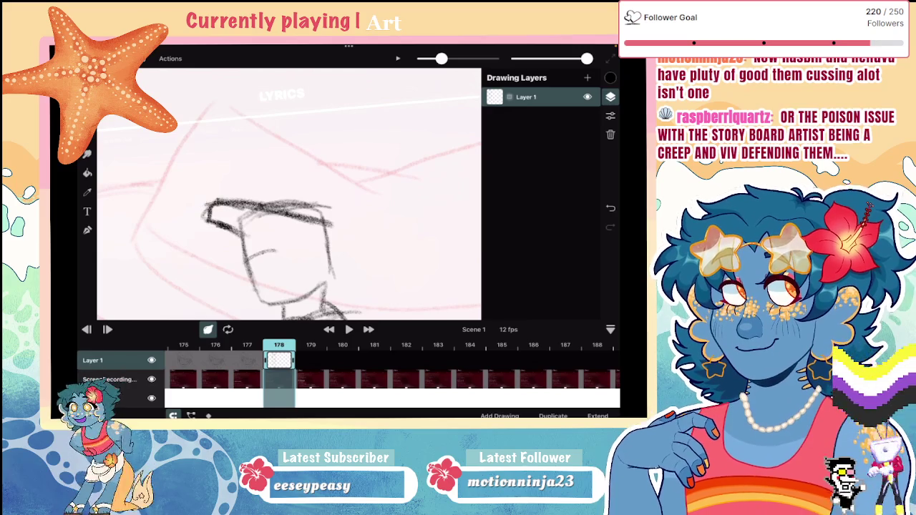
pyautogui.scroll(-5, 289, 193)
pyautogui.hotkey('ctrl', 'z')
pyautogui.hotkey('ctrl', 'z')
pyautogui.scroll(5, 288, 203)
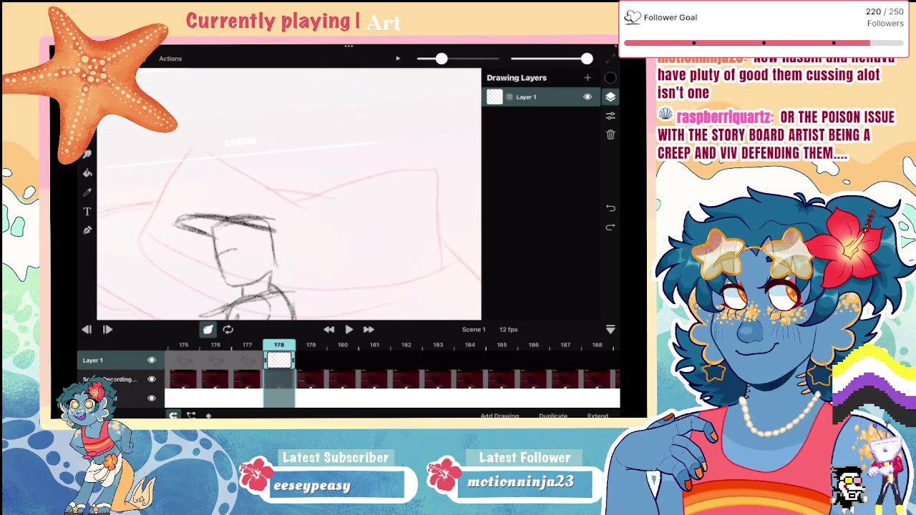
pyautogui.press('b')
pyautogui.moveTo(191, 229)
pyautogui.mouseDown()
pyautogui.moveTo(215, 230)
pyautogui.moveTo(188, 228)
pyautogui.moveTo(196, 233)
pyautogui.moveTo(204, 212)
pyautogui.mouseUp()
# Begin a small boxy head sketch in the frame's top-left corner
pyautogui.scroll(-5, 288, 193)
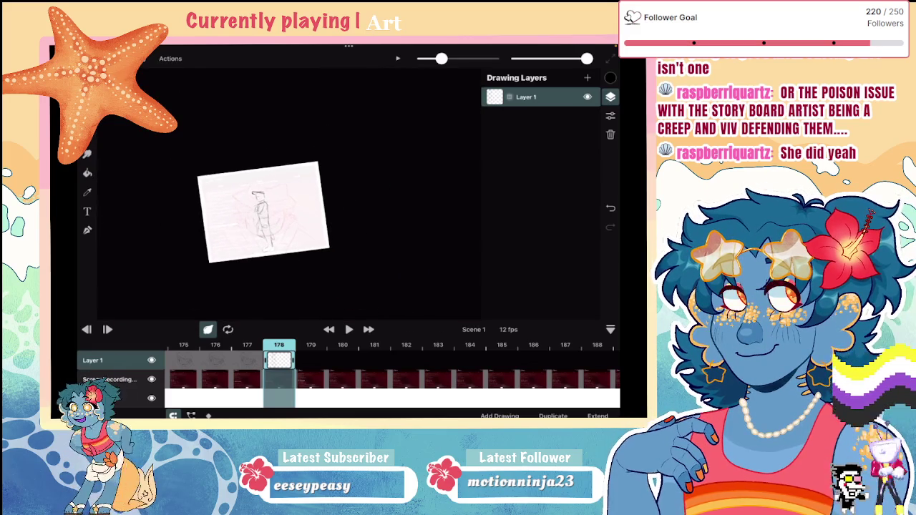
pyautogui.scroll(3, 286, 204)
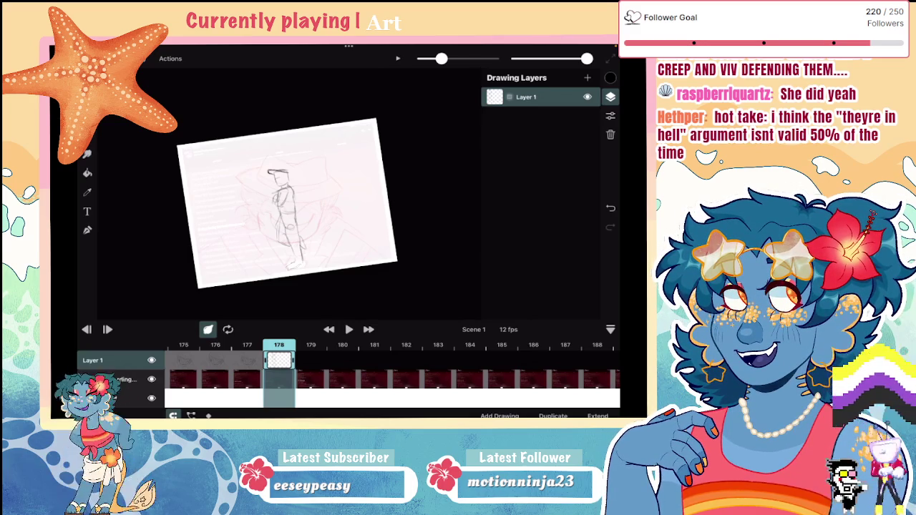
pyautogui.scroll(3, 314, 200)
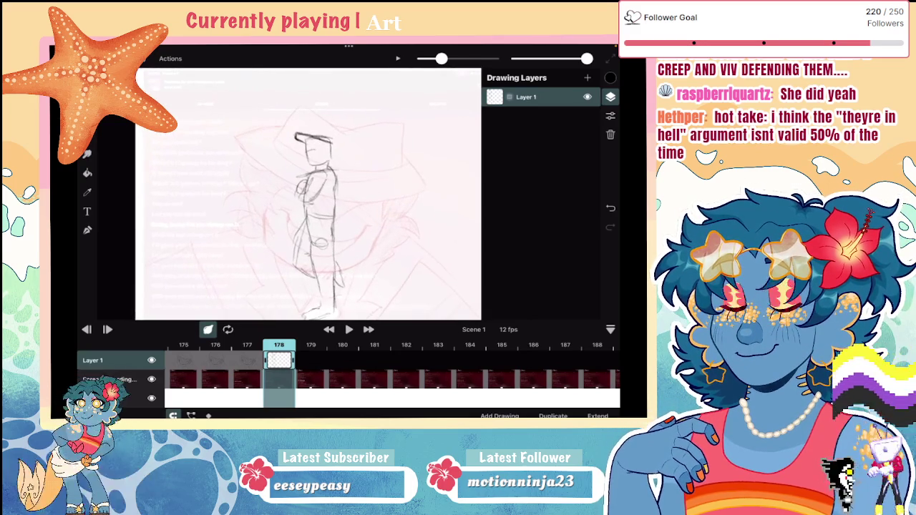
pyautogui.scroll(-1, 311, 201)
pyautogui.moveTo(190, 119)
pyautogui.mouseDown()
pyautogui.moveTo(216, 116)
pyautogui.moveTo(189, 134)
pyautogui.moveTo(193, 141)
pyautogui.mouseUp()
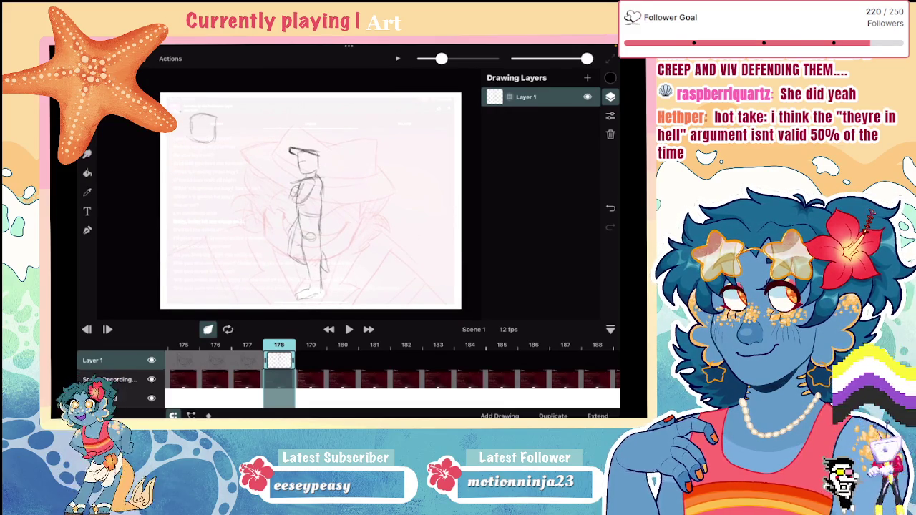
# Lasso the small corner head outline, transform it into place, and return to the Brush
pyautogui.moveTo(189, 98); pyautogui.dragTo(188, 98)
pyautogui.click(189, 98)
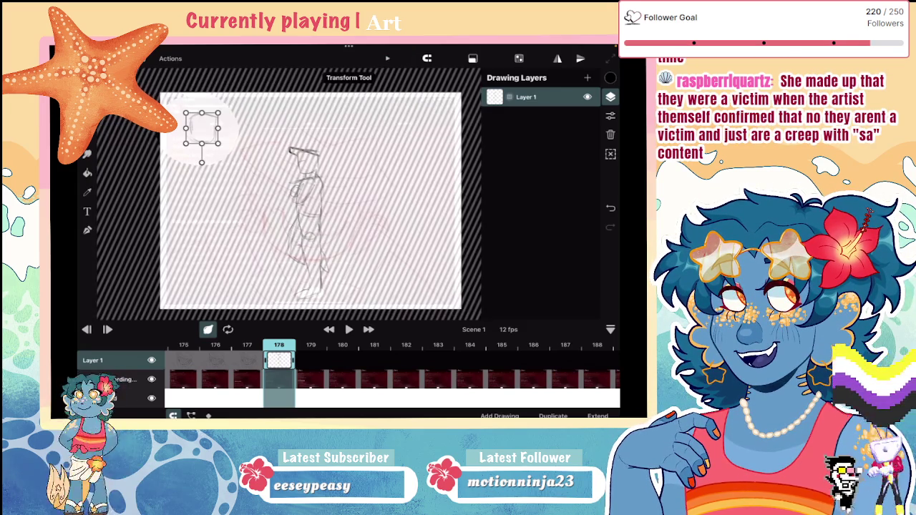
pyautogui.press('b')
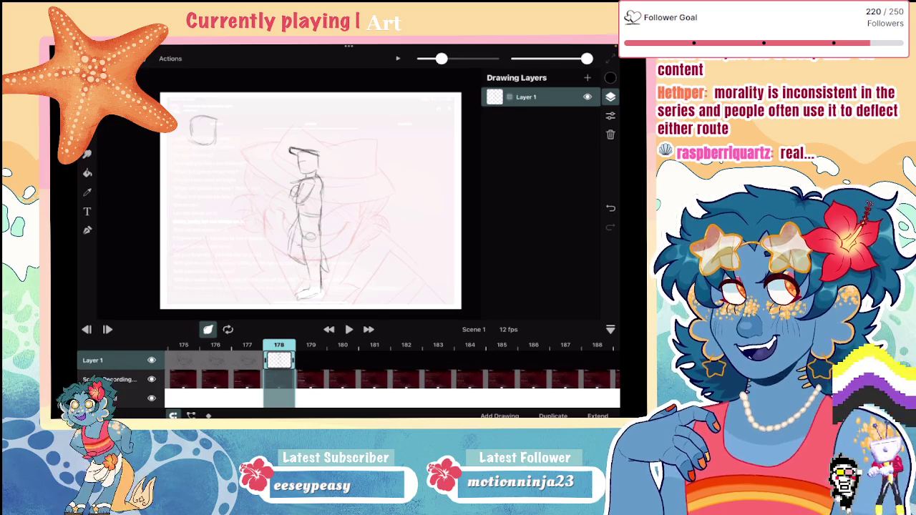
# Switch back to the Brush and slightly enlarge the brush size
pyautogui.click(87, 173)
pyautogui.click(87, 134)
pyautogui.scroll(2, 276, 186)
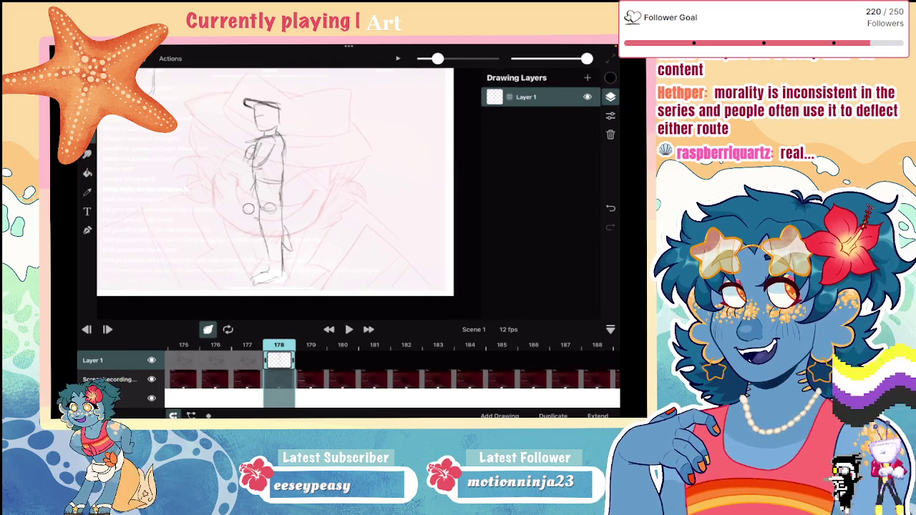
pyautogui.moveTo(437, 58); pyautogui.dragTo(441, 58)
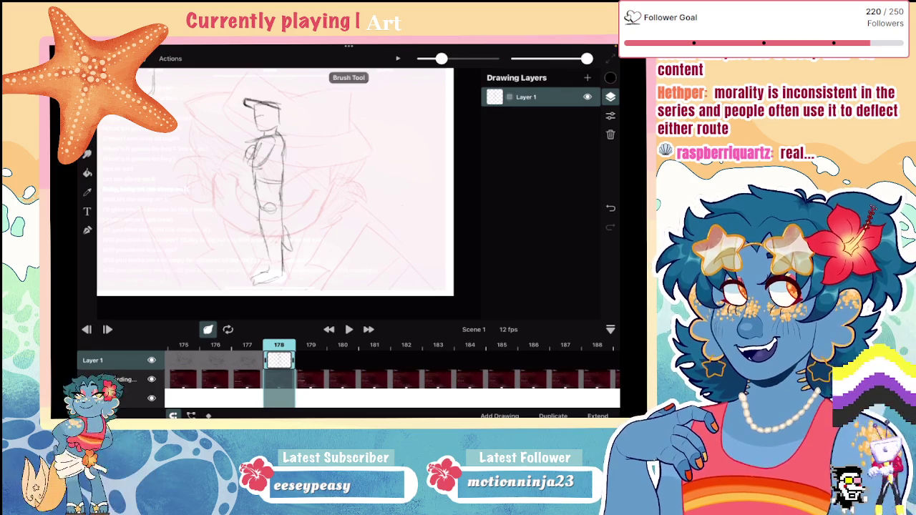
# Try two leg strokes on the standing figure, undoing each one
pyautogui.moveTo(242, 220); pyautogui.dragTo(269, 237)
pyautogui.hotkey('ctrl', 'z')
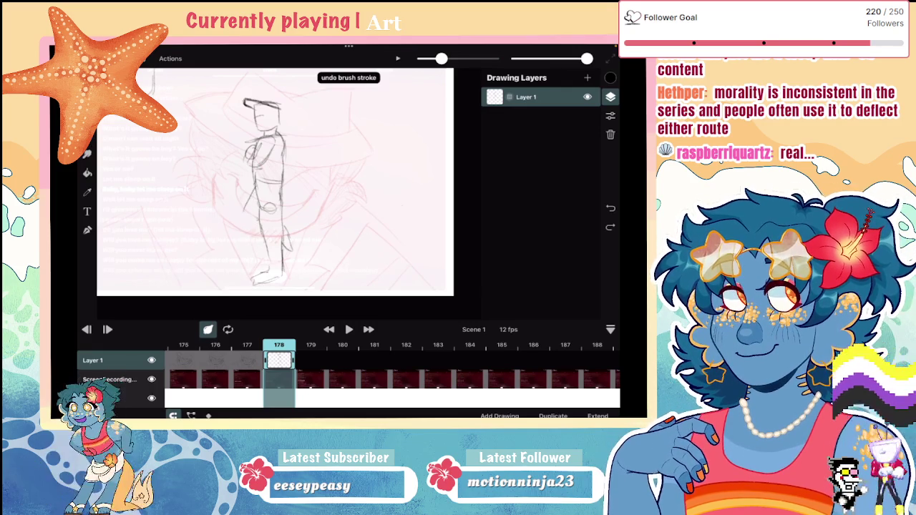
pyautogui.moveTo(251, 193)
pyautogui.mouseDown()
pyautogui.moveTo(240, 222)
pyautogui.moveTo(263, 233)
pyautogui.moveTo(240, 215)
pyautogui.mouseUp()
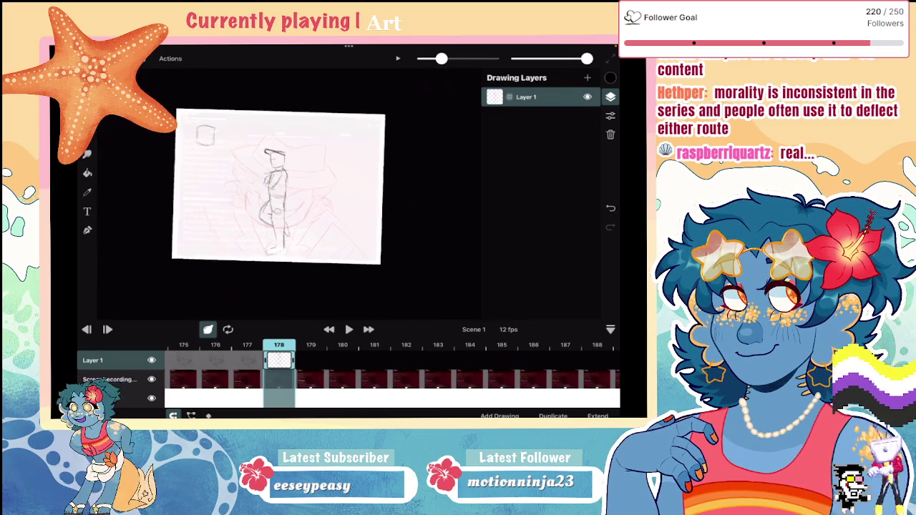
pyautogui.hotkey('ctrl', 'z')
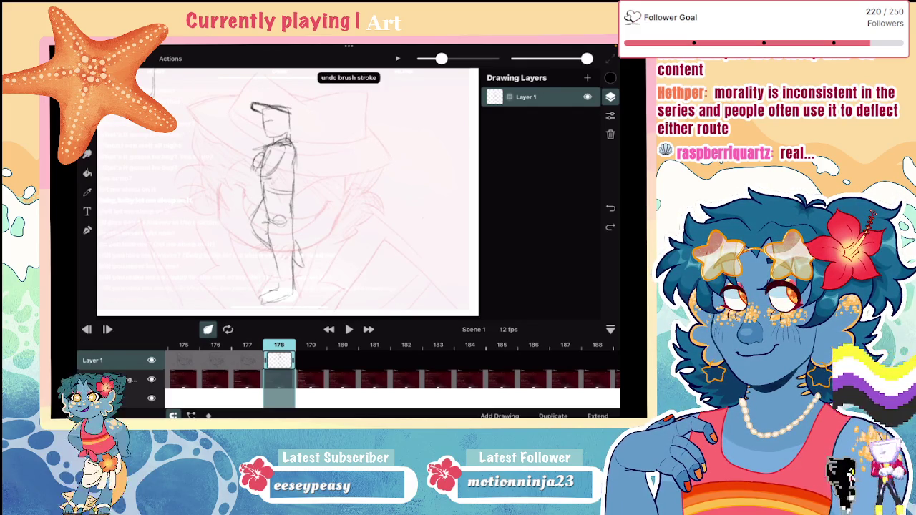
# Zoom into the corner head study and try lines across its top, undoing them
pyautogui.scroll(-5, 287, 191)
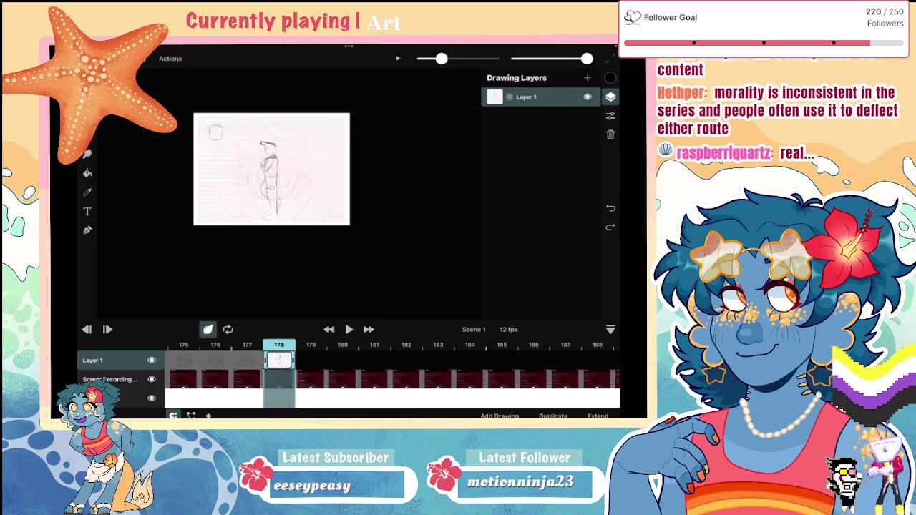
pyautogui.scroll(3, 271, 169)
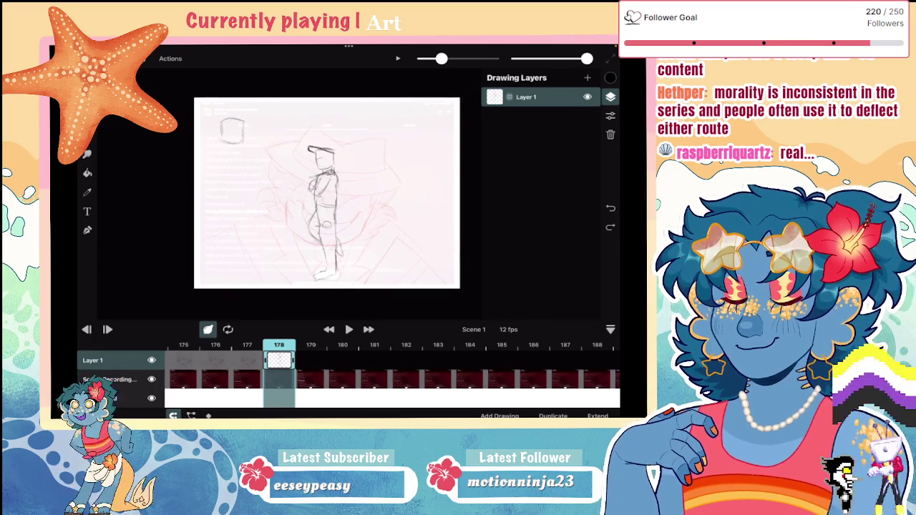
pyautogui.scroll(1, 326, 193)
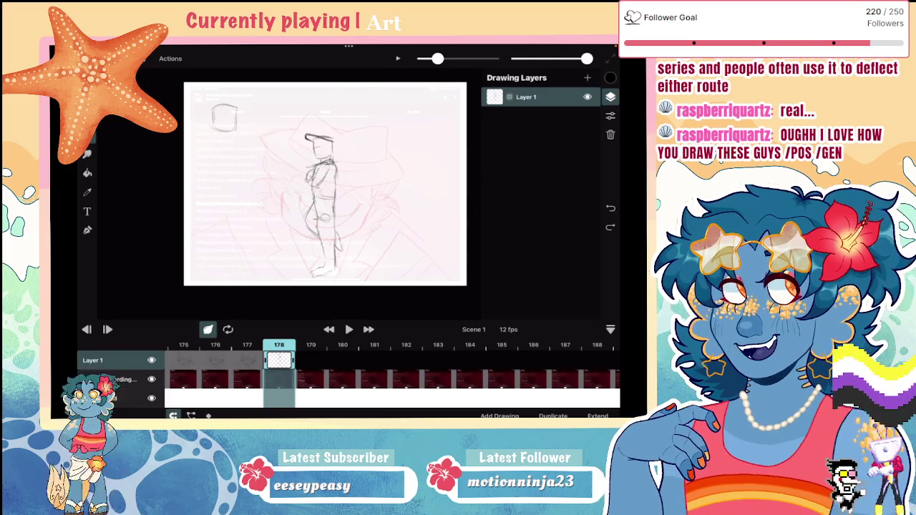
pyautogui.scroll(3, 319, 194)
pyautogui.moveTo(253, 144)
pyautogui.mouseDown()
pyautogui.moveTo(222, 145)
pyautogui.moveTo(261, 124)
pyautogui.mouseUp()
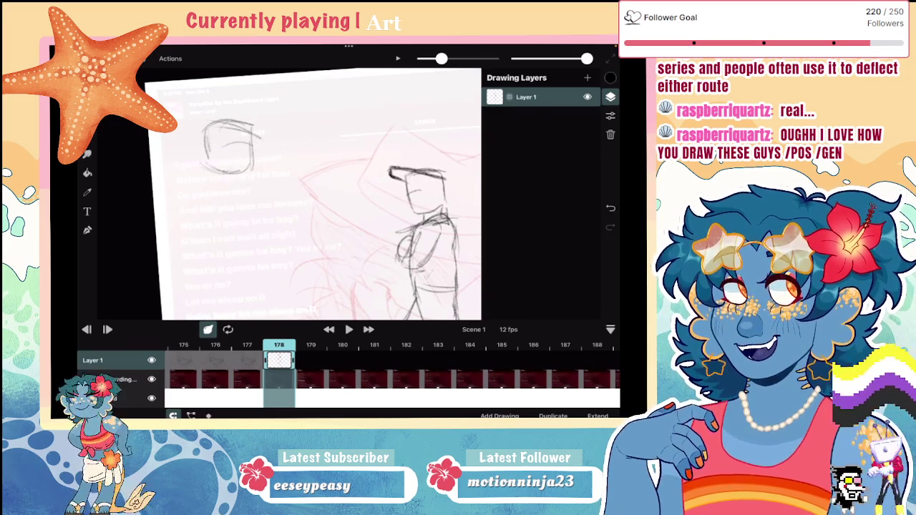
pyautogui.hotkey('ctrl', 'z')
pyautogui.moveTo(204, 135); pyautogui.dragTo(263, 123)
pyautogui.hotkey('ctrl', 'z')
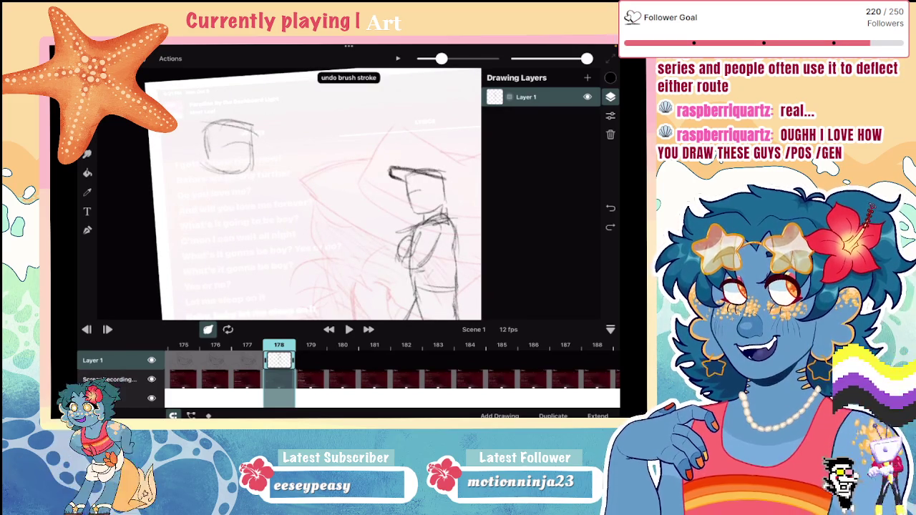
pyautogui.hotkey('ctrl', 'z')
# Sketch the head outline and hat brim, reworking strokes along the head's top and left
pyautogui.moveTo(269, 155)
pyautogui.mouseDown()
pyautogui.moveTo(307, 137)
pyautogui.moveTo(212, 194)
pyautogui.moveTo(297, 140)
pyautogui.mouseUp()
pyautogui.moveTo(198, 195)
pyautogui.mouseDown()
pyautogui.moveTo(266, 143)
pyautogui.moveTo(303, 136)
pyautogui.mouseUp()
pyautogui.moveTo(240, 159)
pyautogui.mouseDown()
pyautogui.moveTo(304, 132)
pyautogui.moveTo(229, 126)
pyautogui.moveTo(191, 150)
pyautogui.moveTo(203, 174)
pyautogui.mouseUp()
pyautogui.moveTo(207, 141); pyautogui.dragTo(198, 174)
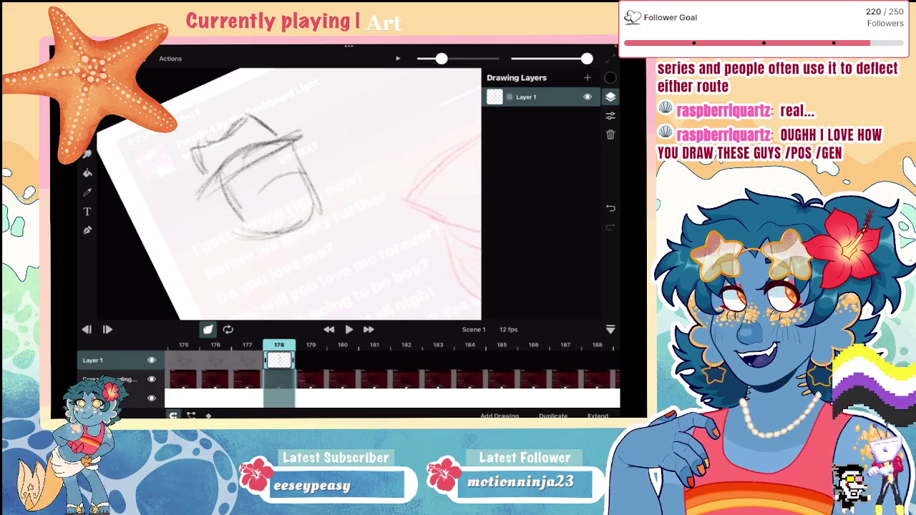
pyautogui.hotkey('ctrl', 'z')
pyautogui.hotkey('ctrl', 'z')
pyautogui.hotkey('ctrl', 'z')
pyautogui.hotkey('ctrl', 'z')
pyautogui.hotkey('ctrl', 'z')
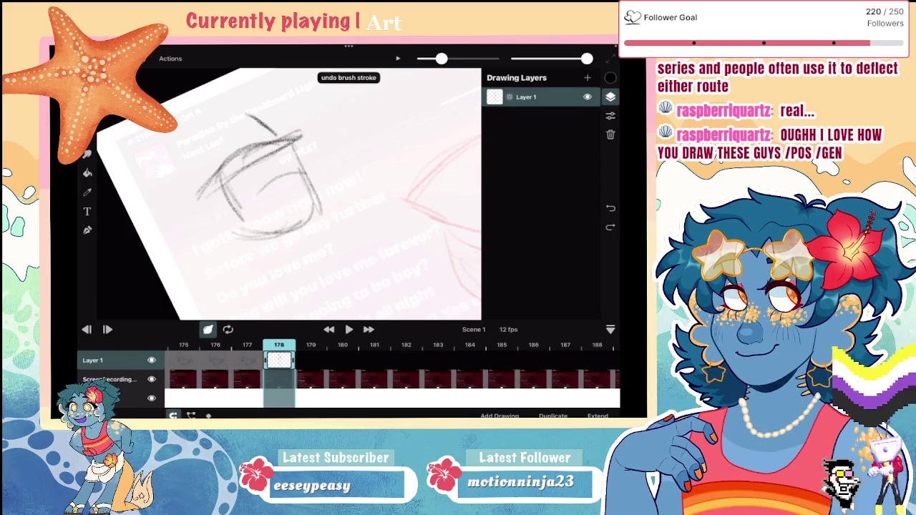
pyautogui.moveTo(256, 121)
pyautogui.mouseDown()
pyautogui.moveTo(213, 132)
pyautogui.moveTo(208, 164)
pyautogui.mouseUp()
pyautogui.moveTo(209, 139); pyautogui.dragTo(202, 160)
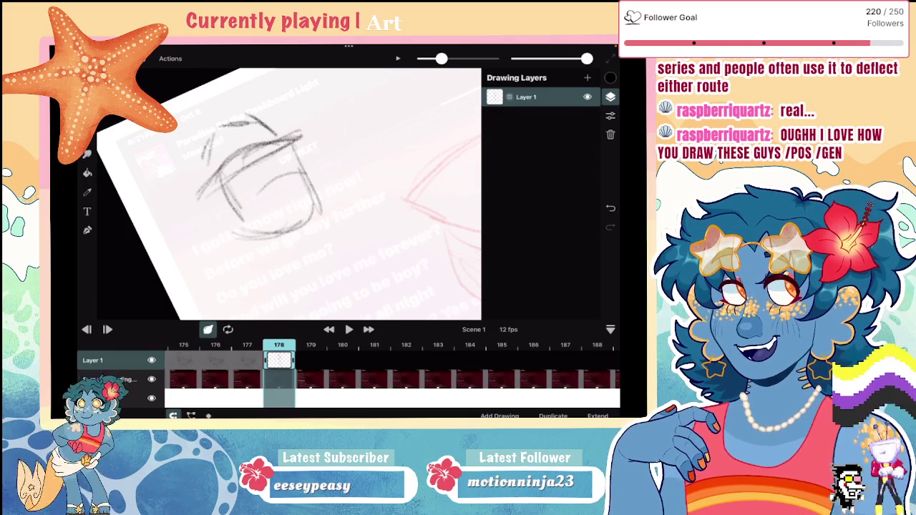
pyautogui.hotkey('ctrl', 'z')
pyautogui.hotkey('ctrl', 'z')
# Try a dark stroke on the hat, undo it, and redraw the hat's upper-left edge
pyautogui.scroll(-3, 286, 207)
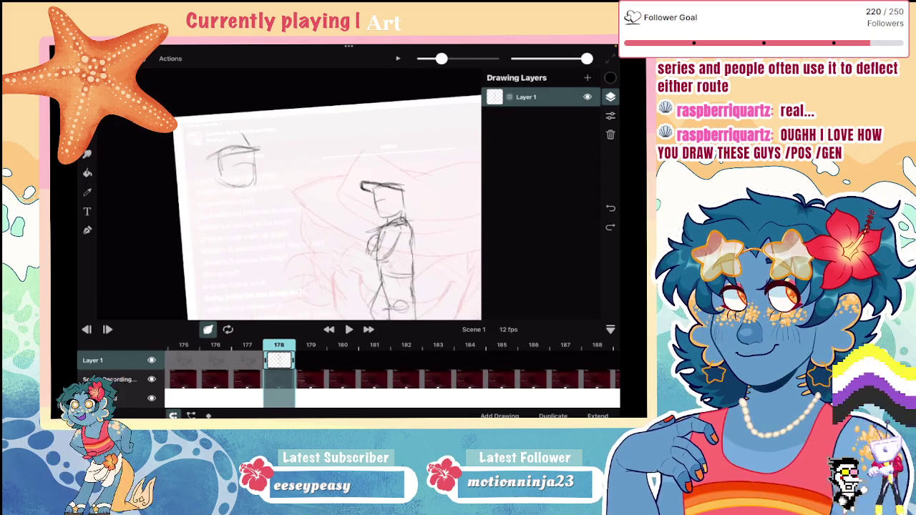
pyautogui.scroll(3, 315, 208)
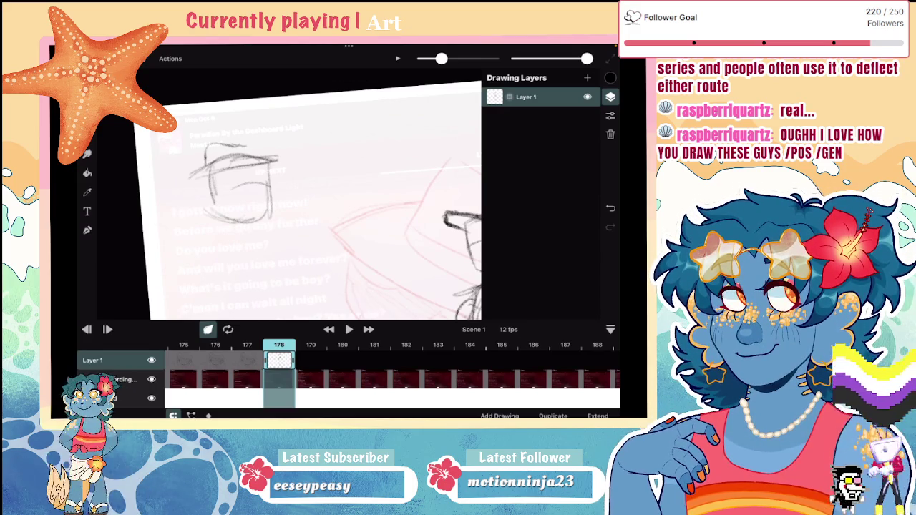
pyautogui.moveTo(242, 152); pyautogui.dragTo(259, 139)
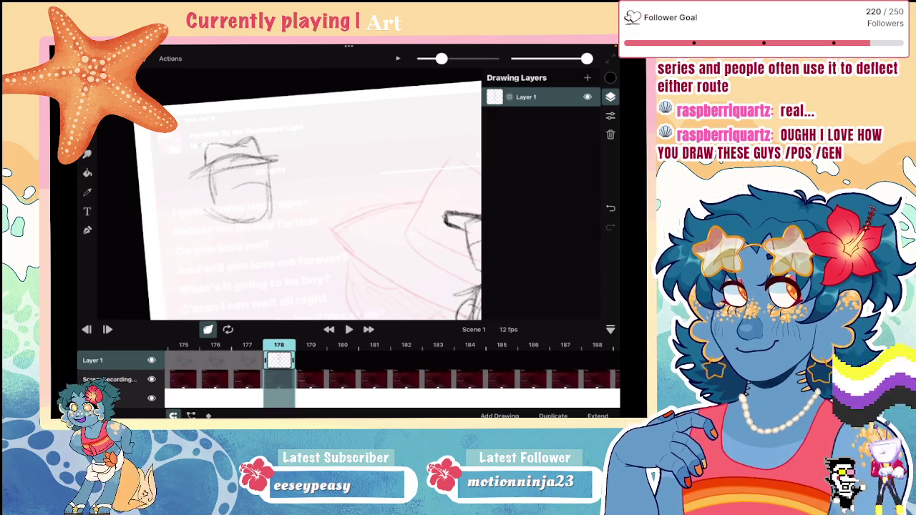
pyautogui.hotkey('ctrl', 'z')
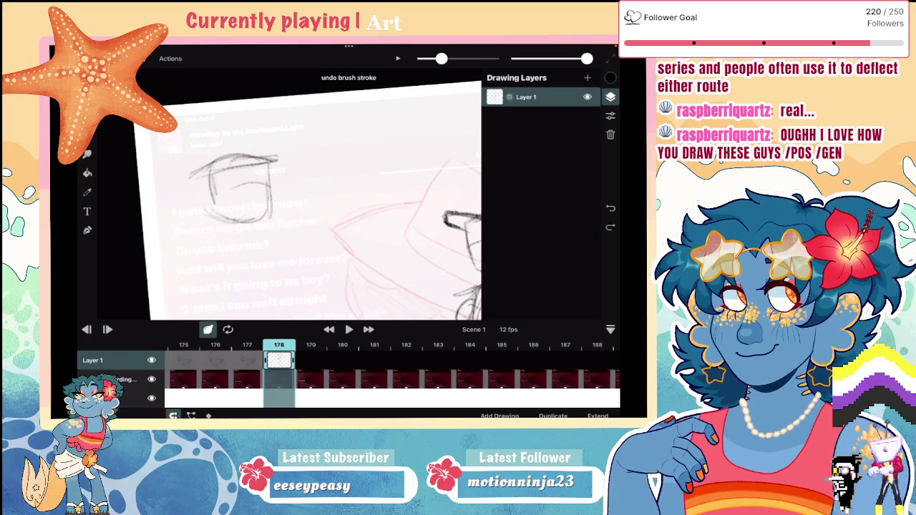
pyautogui.moveTo(199, 153); pyautogui.dragTo(209, 142)
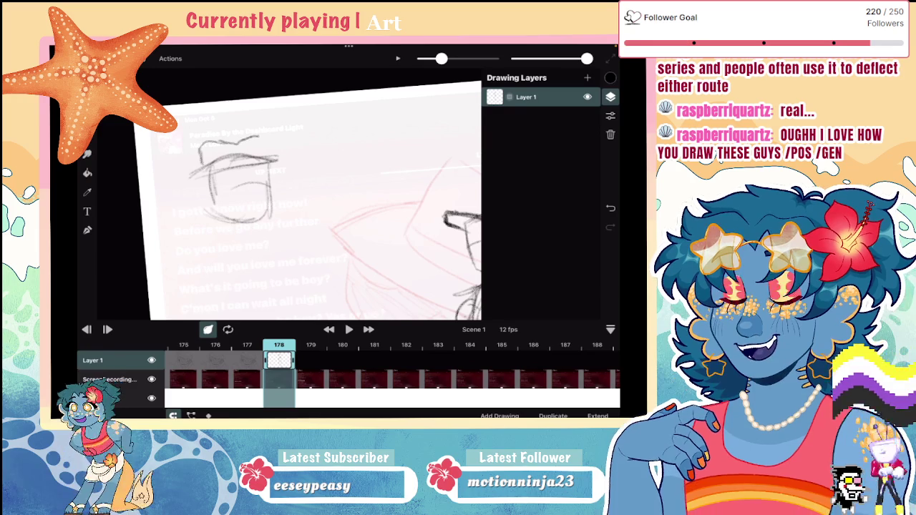
pyautogui.scroll(-5, 312, 214)
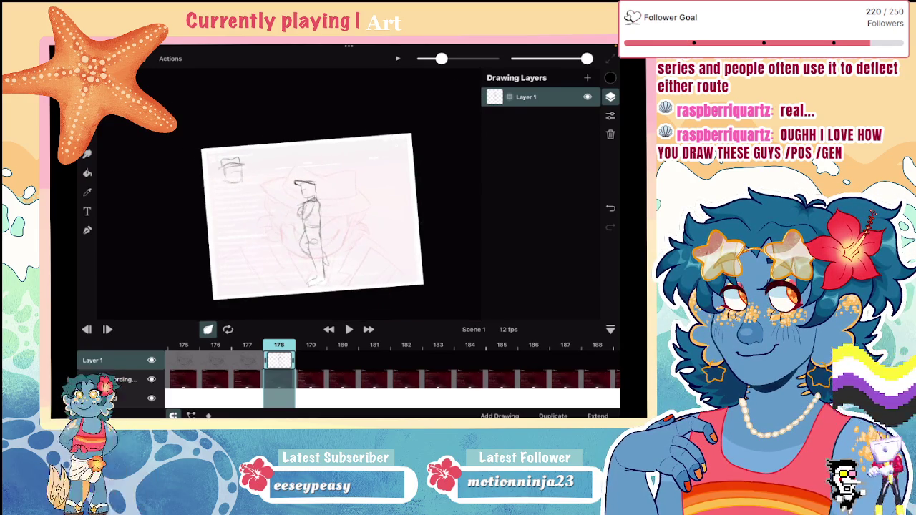
# Draw and undo a trial arrow and arc across the top of the frame
pyautogui.scroll(3, 330, 215)
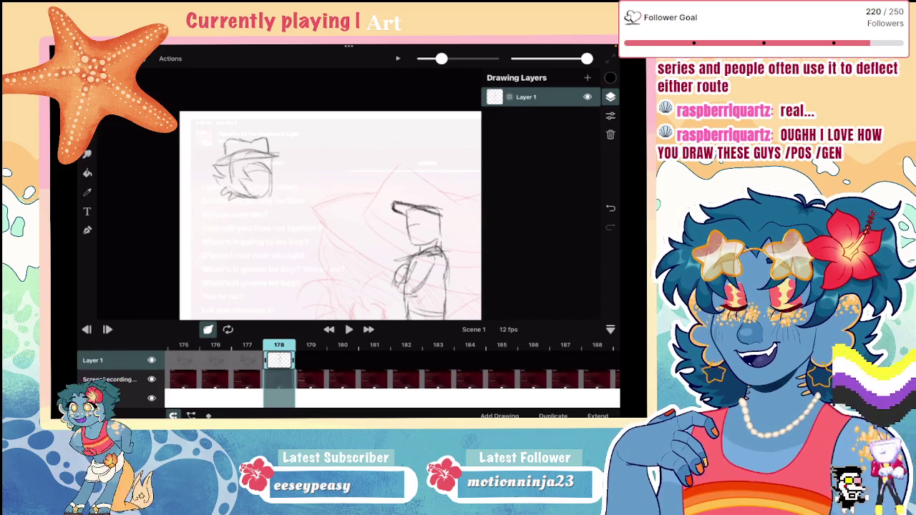
pyautogui.scroll(-3, 330, 215)
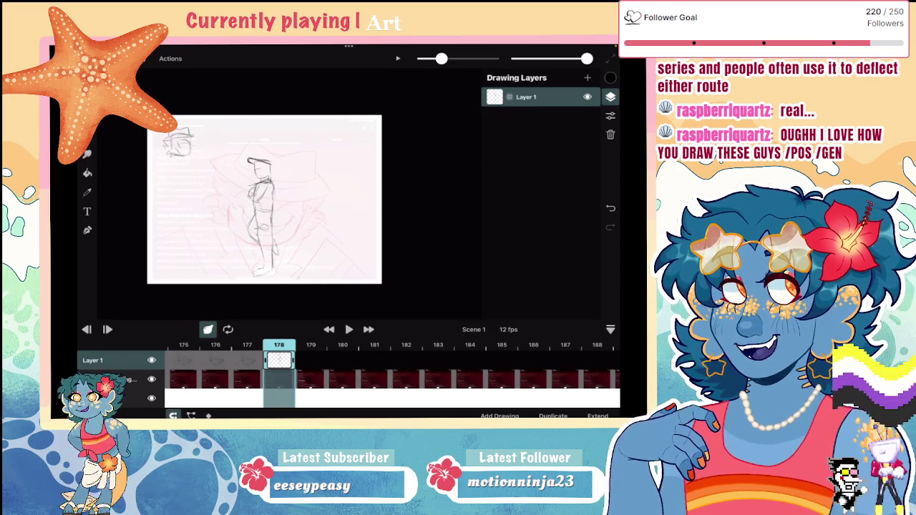
pyautogui.moveTo(194, 146)
pyautogui.mouseDown()
pyautogui.moveTo(352, 147)
pyautogui.moveTo(348, 159)
pyautogui.mouseUp()
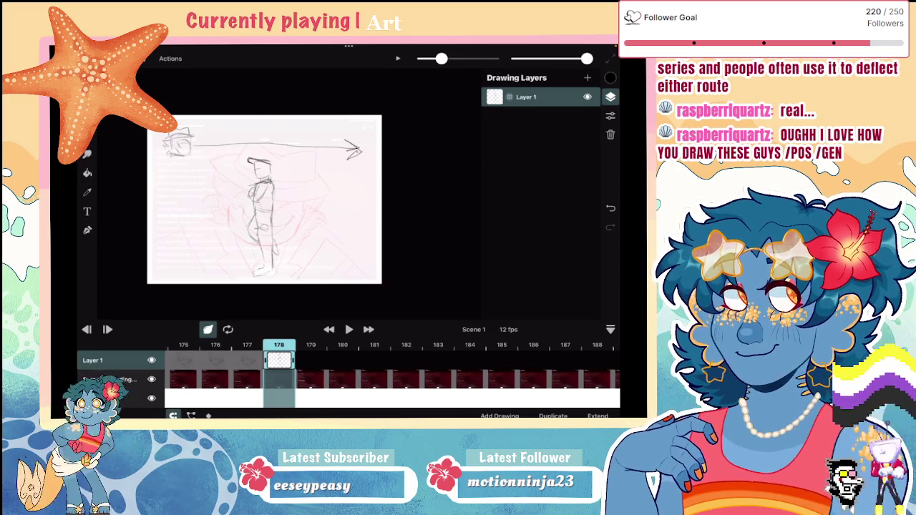
pyautogui.hotkey('ctrl', 'z')
pyautogui.hotkey('ctrl', 'z')
pyautogui.hotkey('ctrl', 'z')
pyautogui.moveTo(191, 168)
pyautogui.mouseDown()
pyautogui.moveTo(225, 139)
pyautogui.moveTo(332, 172)
pyautogui.mouseUp()
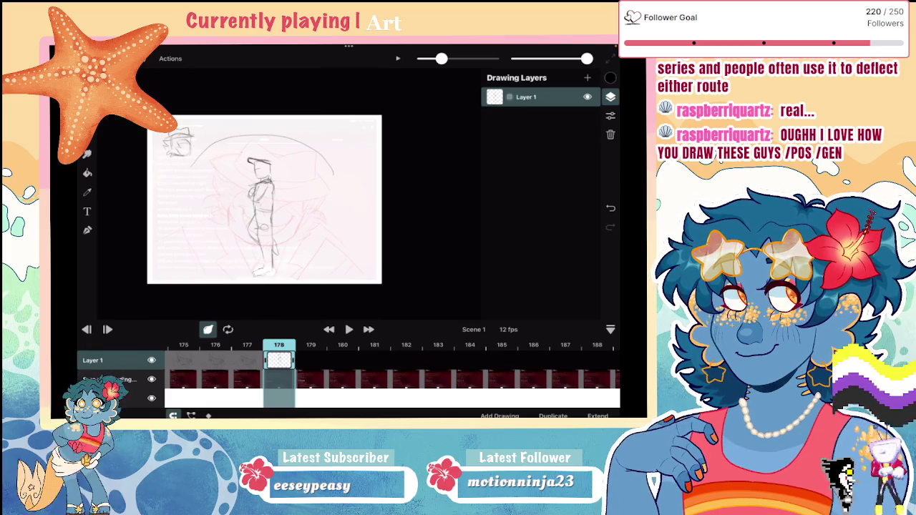
pyautogui.hotkey('ctrl', 'z')
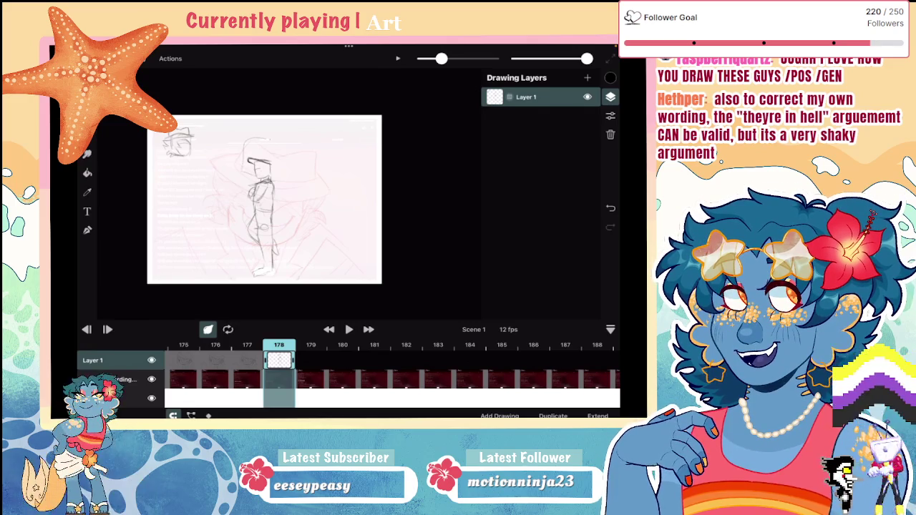
# Try a curve beside the figure's head, then undo it and two more strokes
pyautogui.moveTo(278, 144); pyautogui.dragTo(282, 171)
pyautogui.hotkey('ctrl', 'z')
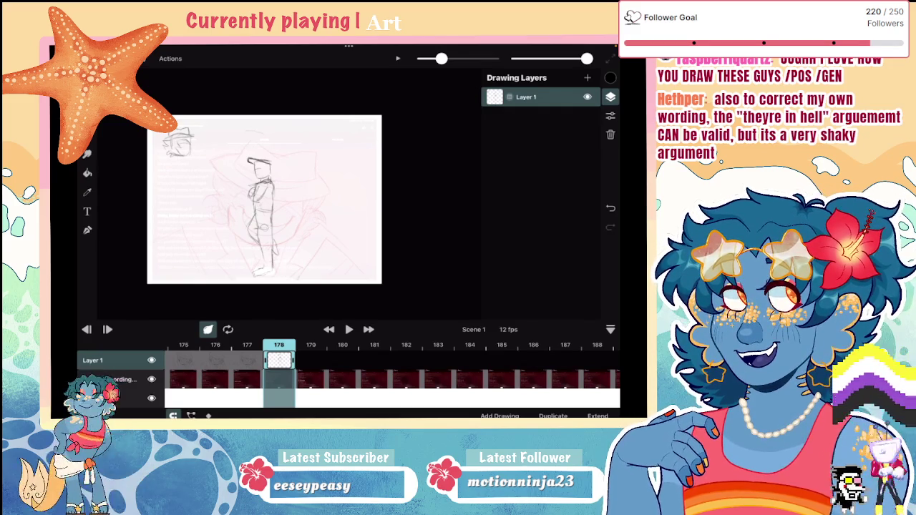
pyautogui.hotkey('ctrl', 'z')
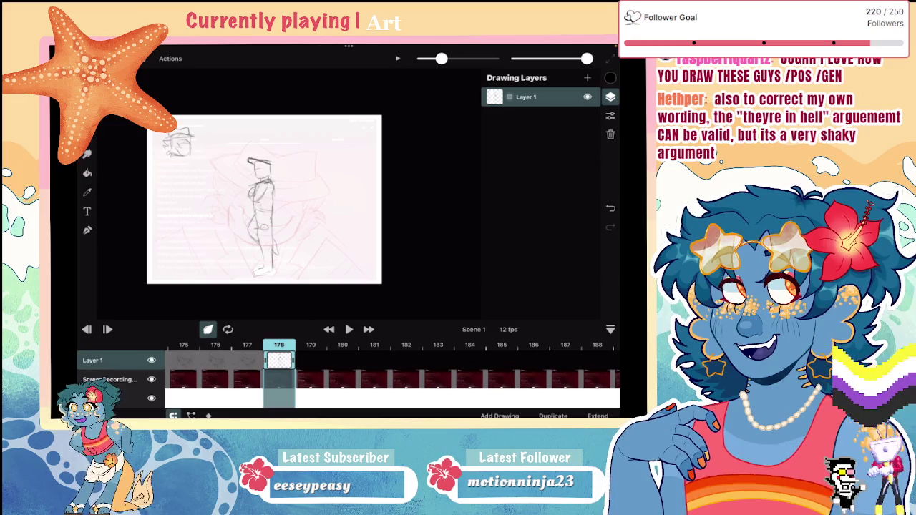
pyautogui.hotkey('ctrl', 'z')
pyautogui.scroll(3, 287, 200)
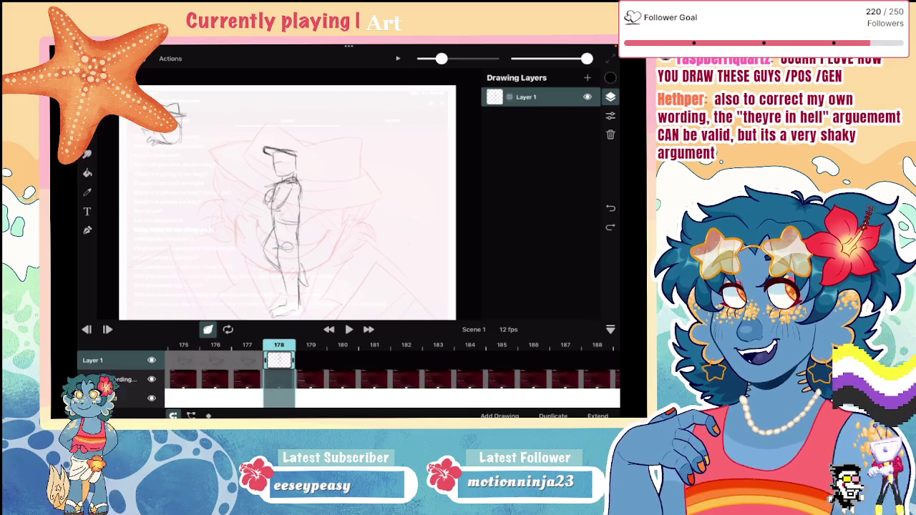
pyautogui.scroll(-3, 322, 186)
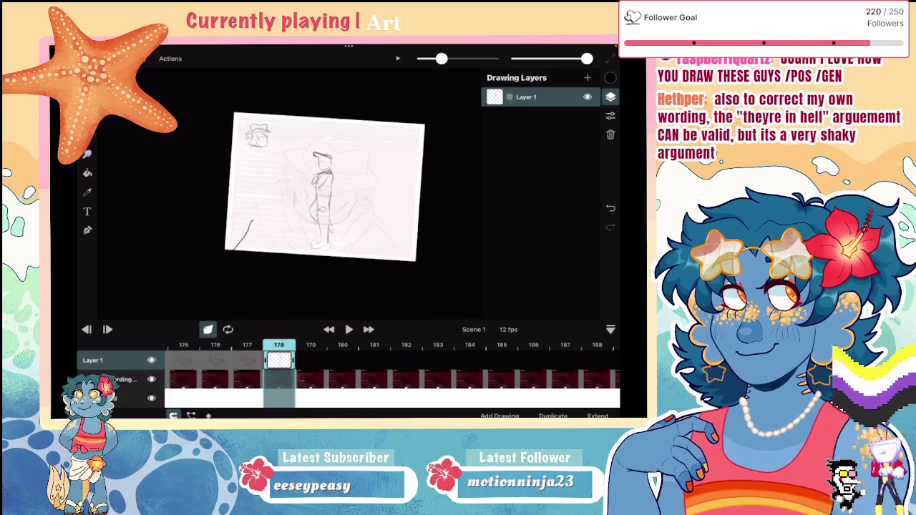
# Zoom into the corner sketch, erase the old hat lines, and redraw the hat crown and brim
pyautogui.scroll(3, 322, 193)
pyautogui.hscroll(2, 315, 200)
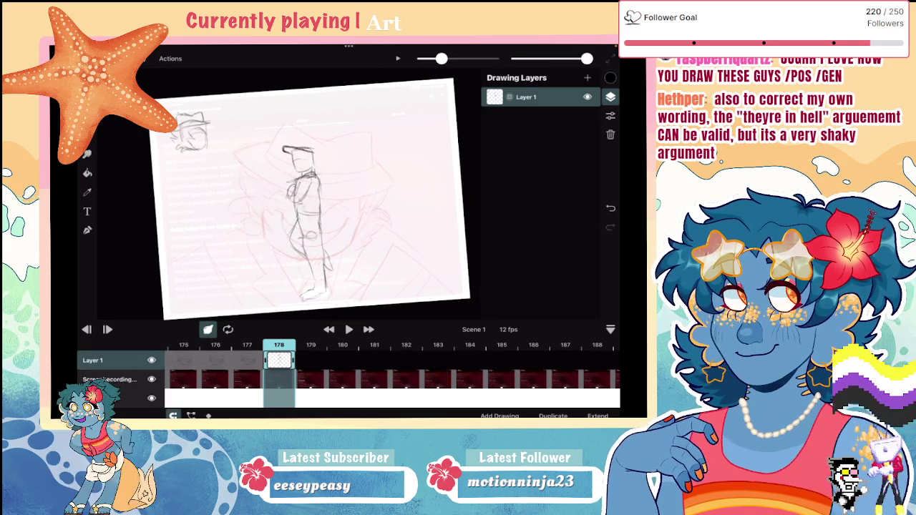
pyautogui.scroll(5, 315, 200)
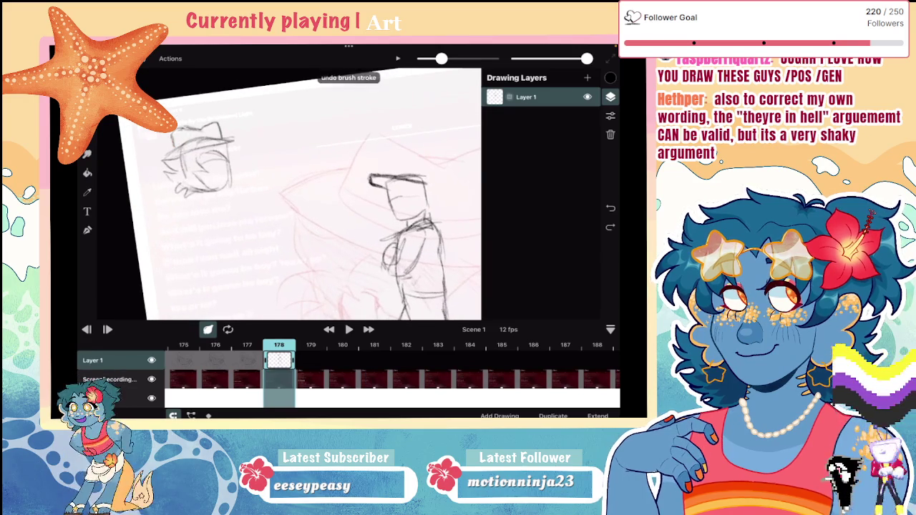
pyautogui.moveTo(169, 135)
pyautogui.mouseDown()
pyautogui.moveTo(222, 131)
pyautogui.moveTo(172, 131)
pyautogui.moveTo(169, 150)
pyautogui.mouseUp()
pyautogui.click(87, 192)
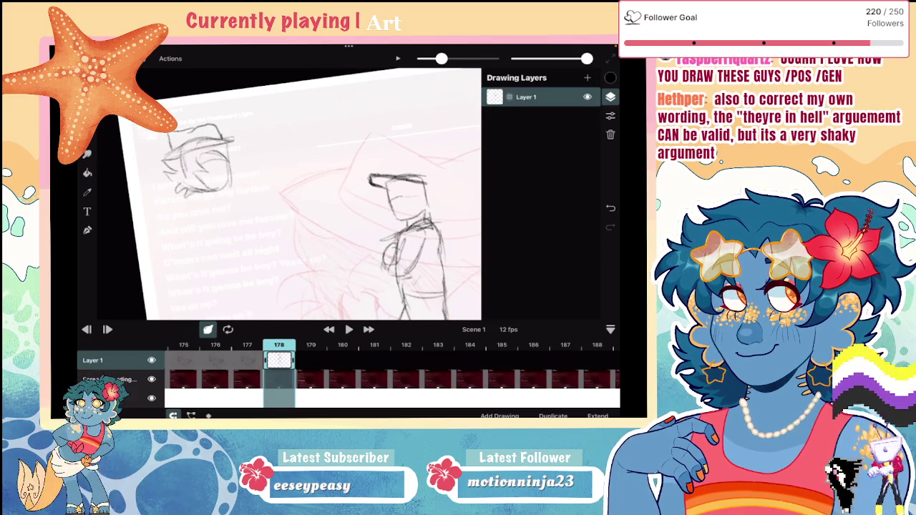
pyautogui.hotkey('ctrl', 'z')
pyautogui.hotkey('ctrl', 'z')
pyautogui.hotkey('ctrl', 'z')
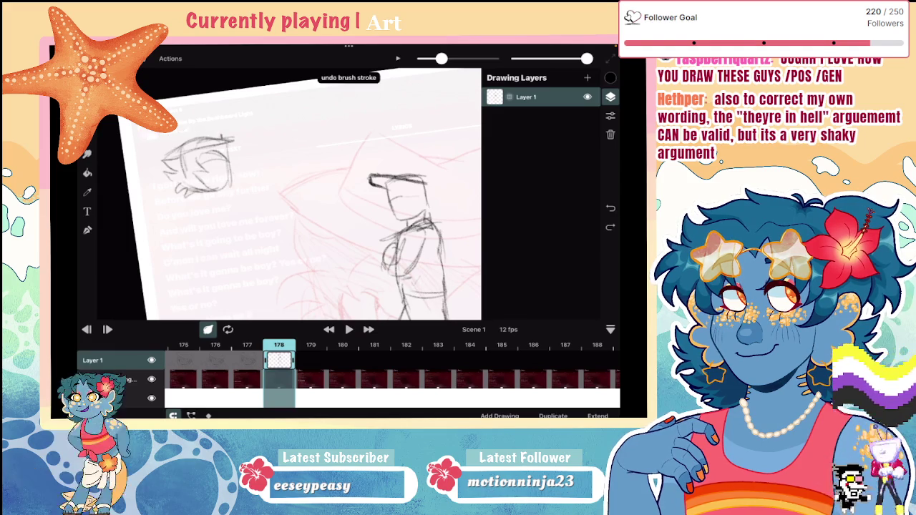
pyautogui.moveTo(269, 153)
pyautogui.mouseDown()
pyautogui.moveTo(242, 136)
pyautogui.moveTo(219, 161)
pyautogui.moveTo(194, 161)
pyautogui.moveTo(193, 187)
pyautogui.moveTo(232, 153)
pyautogui.mouseUp()
pyautogui.moveTo(226, 153)
pyautogui.mouseDown()
pyautogui.moveTo(243, 138)
pyautogui.moveTo(270, 153)
pyautogui.mouseUp()
pyautogui.hotkey('ctrl', 'z')
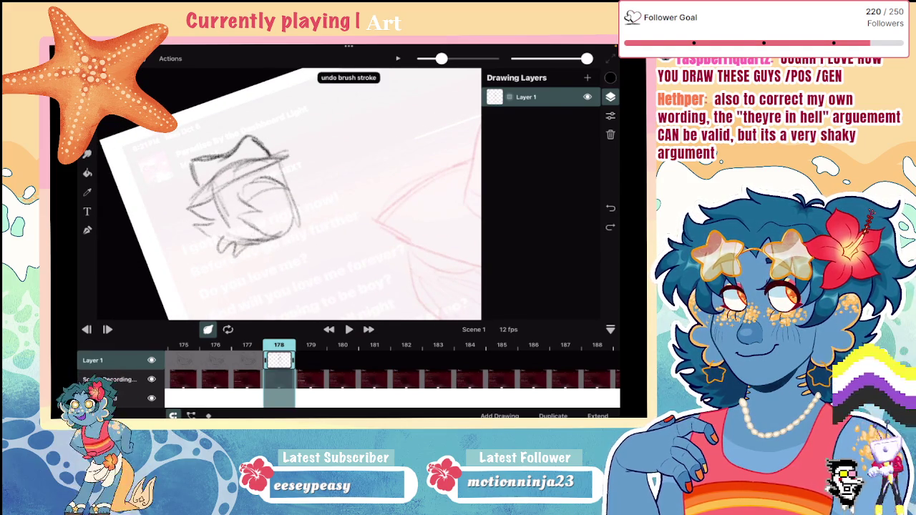
# Add lines to the head study and darken its eye with the pencil
pyautogui.scroll(5, 337, 235)
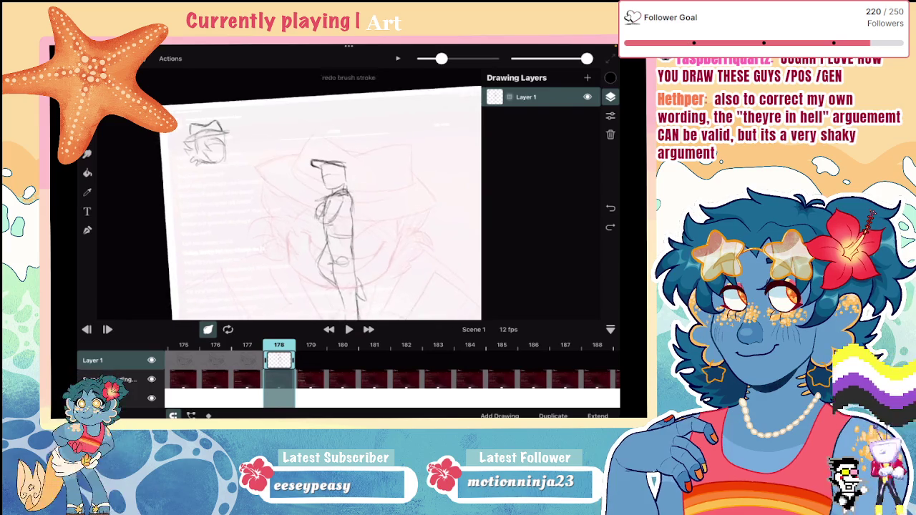
pyautogui.scroll(3, 214, 166)
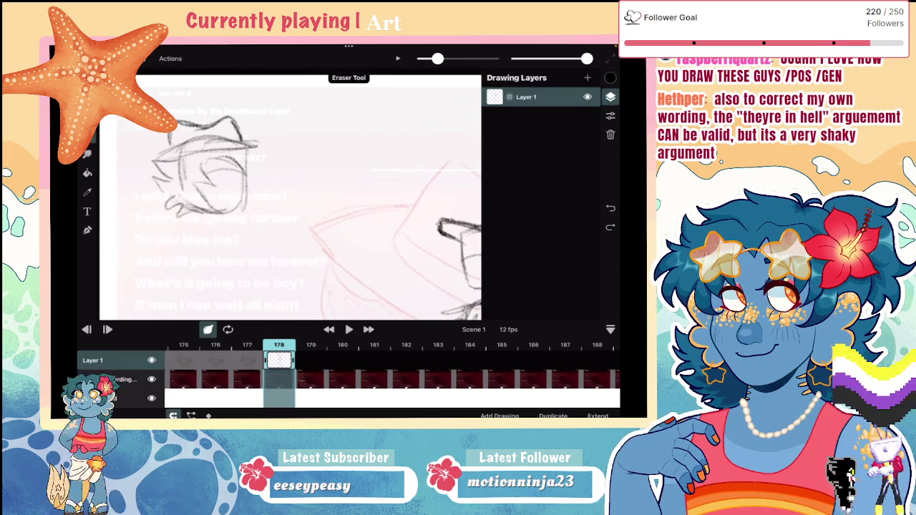
pyautogui.moveTo(214, 166); pyautogui.dragTo(213, 172)
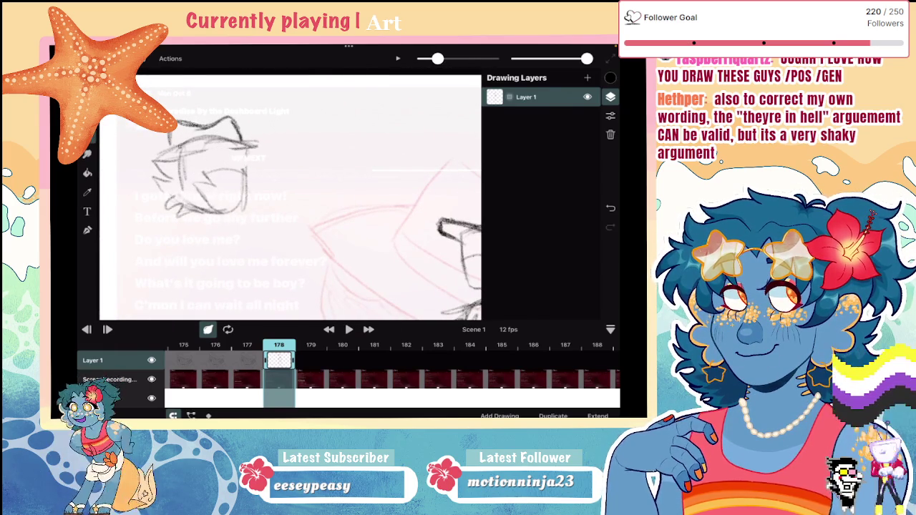
pyautogui.hotkey('ctrl', 'z')
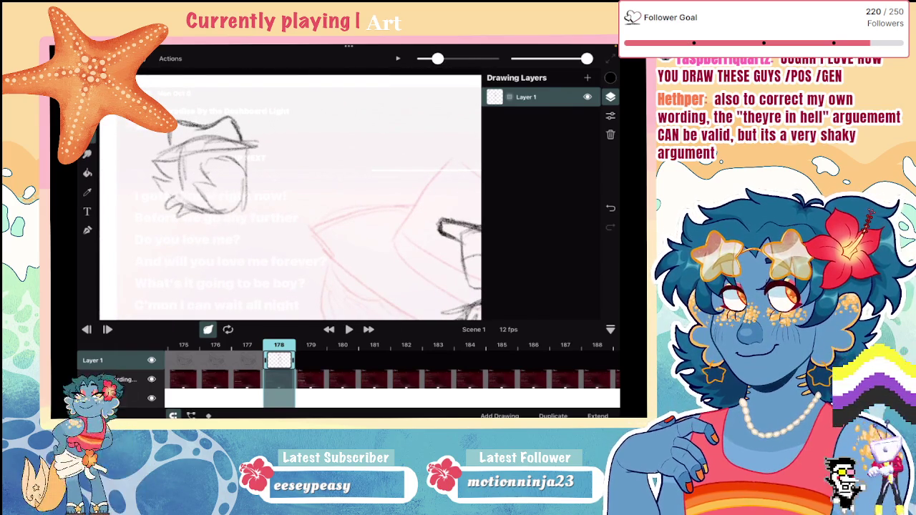
pyautogui.press('b')
pyautogui.moveTo(205, 157)
pyautogui.mouseDown()
pyautogui.moveTo(243, 184)
pyautogui.moveTo(198, 169)
pyautogui.moveTo(207, 186)
pyautogui.mouseUp()
pyautogui.moveTo(202, 187); pyautogui.dragTo(222, 181)
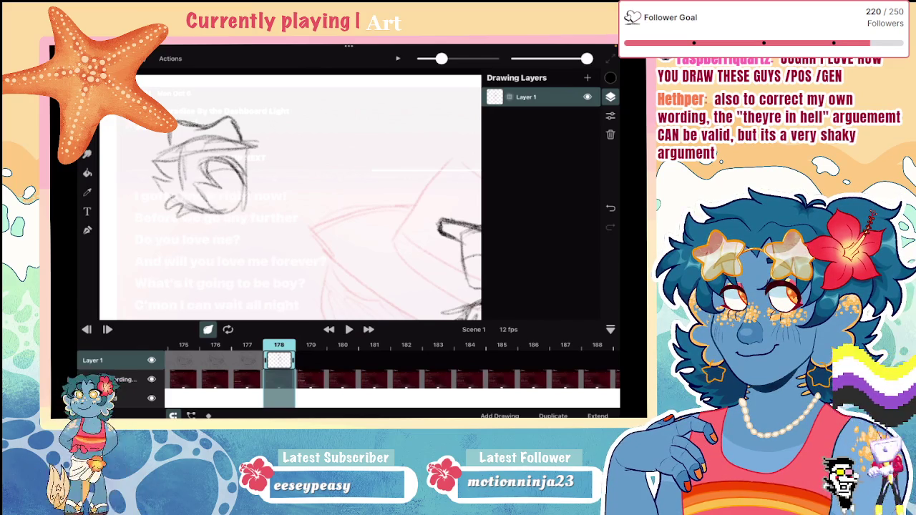
pyautogui.scroll(-5, 290, 197)
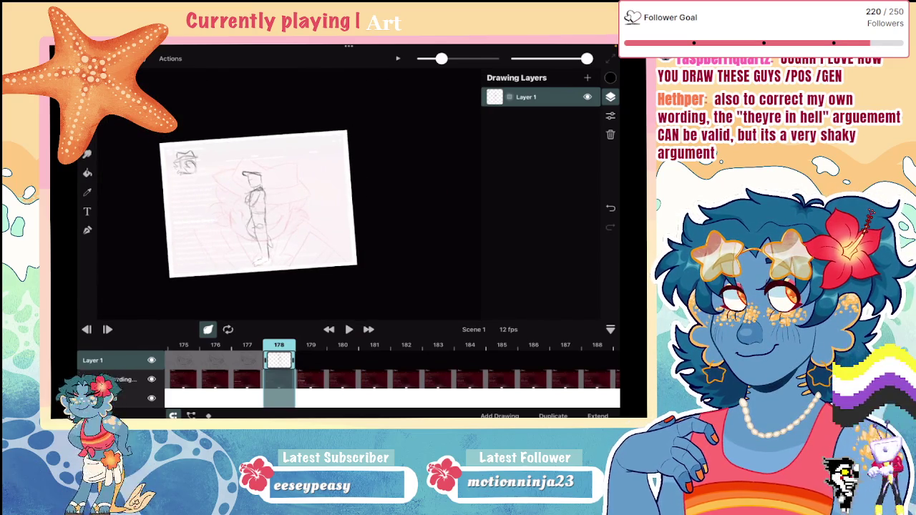
# Draw a body line, feet and a leg line beneath the small hatted head, undoing one stray stroke
pyautogui.scroll(3, 257, 203)
pyautogui.scroll(-3, 294, 187)
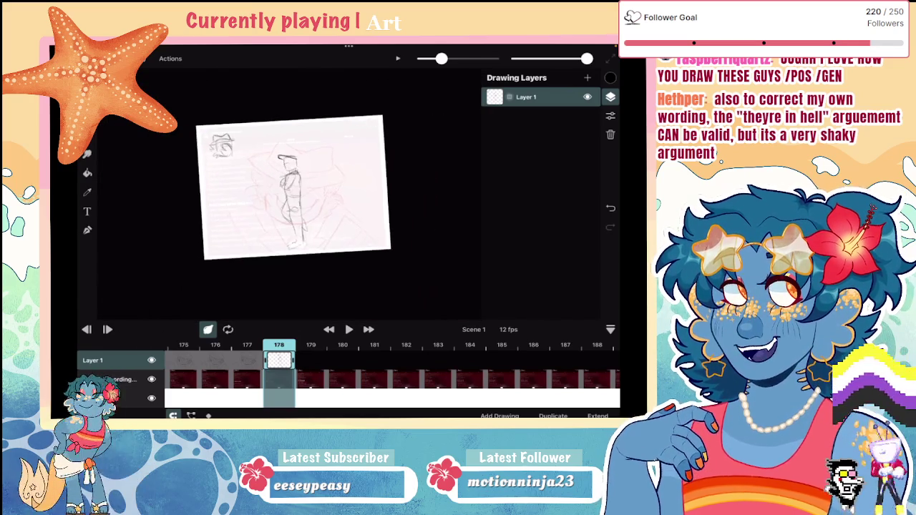
pyautogui.scroll(3, 293, 188)
pyautogui.scroll(3, 319, 193)
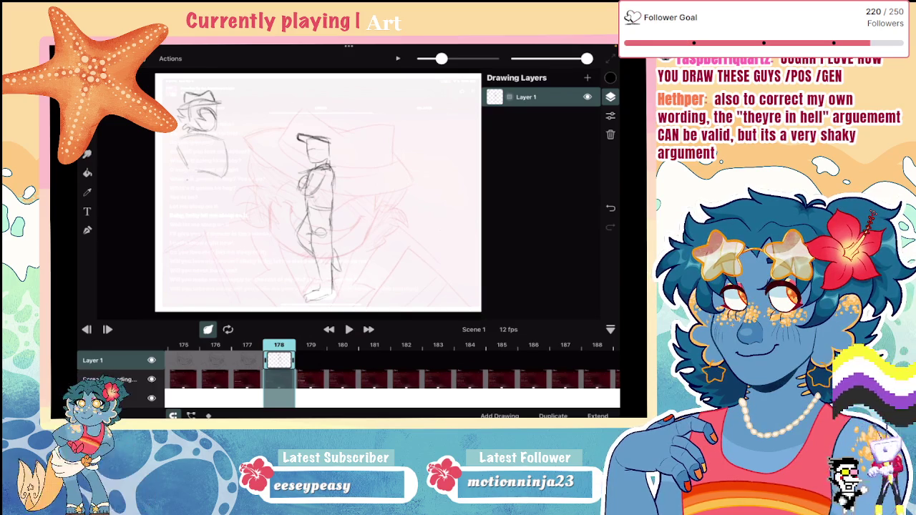
pyautogui.moveTo(185, 176); pyautogui.dragTo(187, 198)
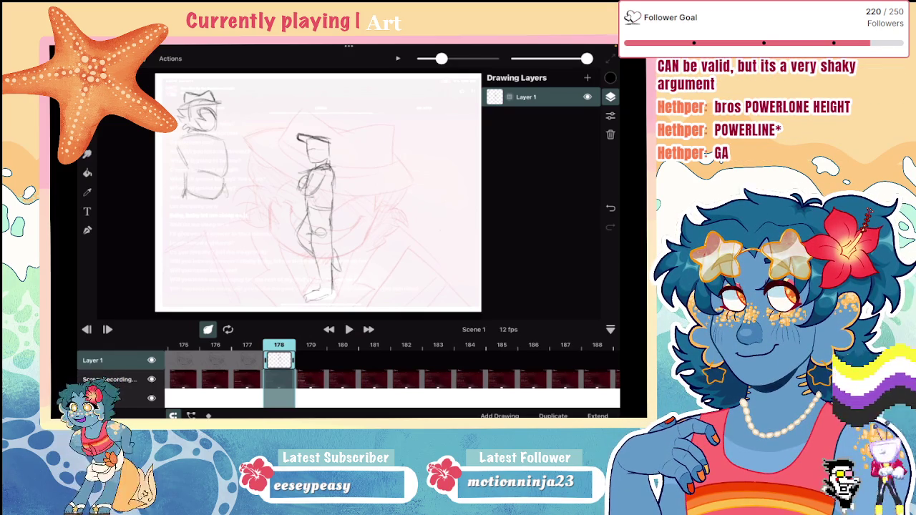
pyautogui.hotkey('ctrl', 'z')
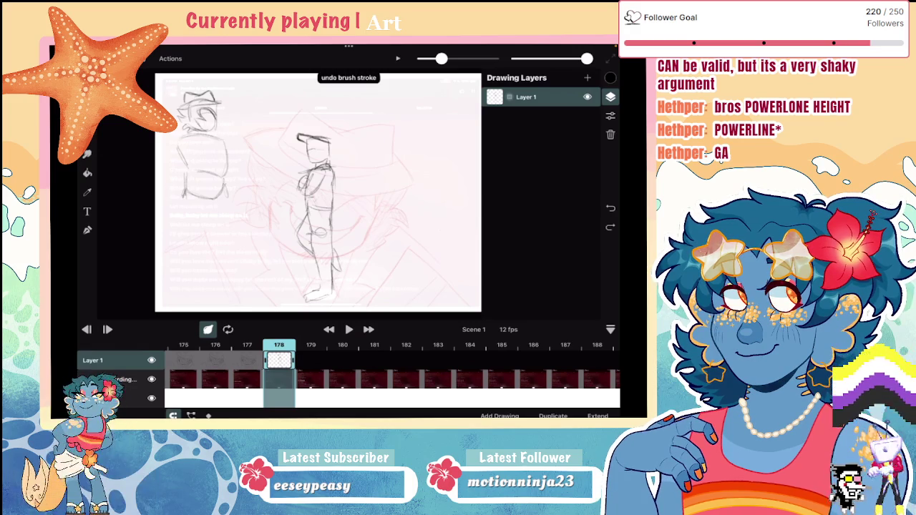
pyautogui.scroll(-2, 317, 192)
pyautogui.moveTo(217, 175); pyautogui.dragTo(217, 196)
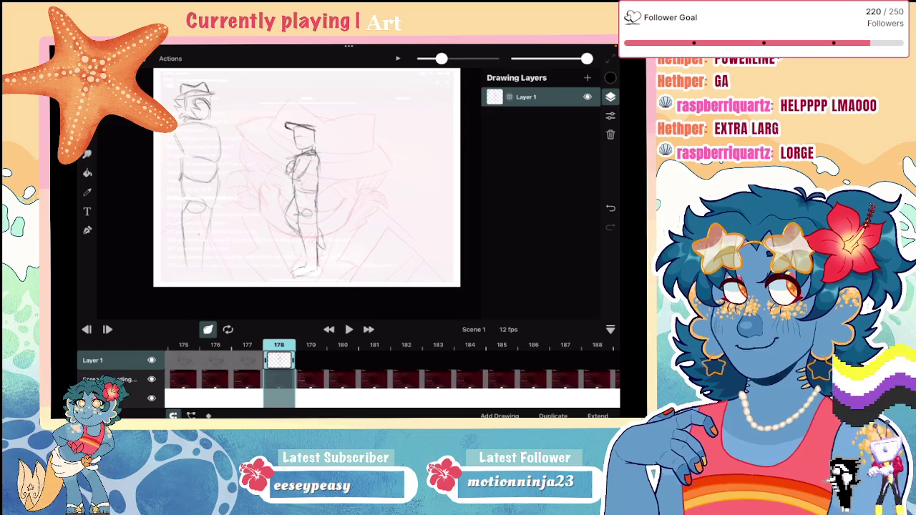
pyautogui.moveTo(187, 272); pyautogui.dragTo(206, 276)
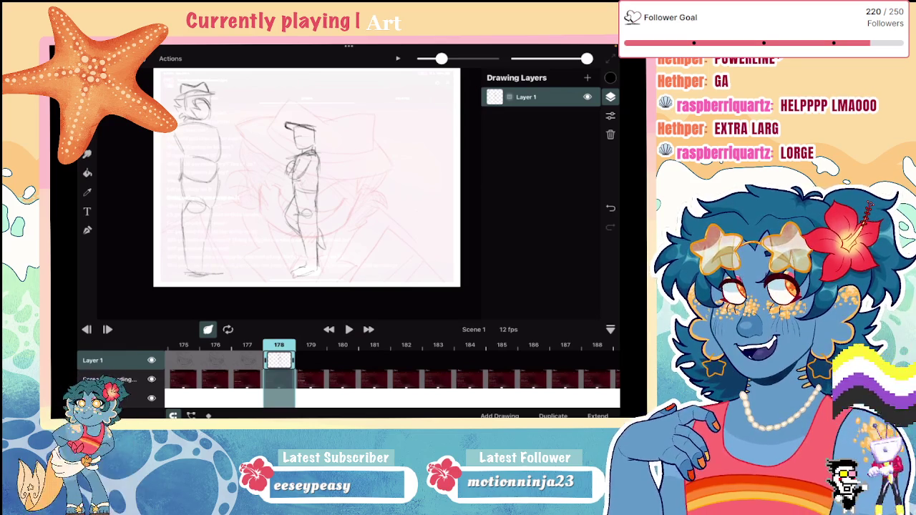
pyautogui.moveTo(206, 230); pyautogui.dragTo(205, 262)
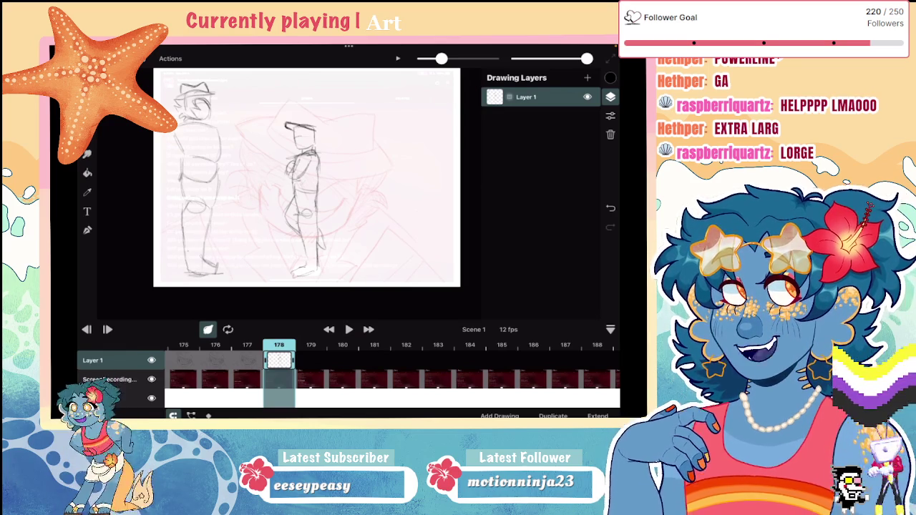
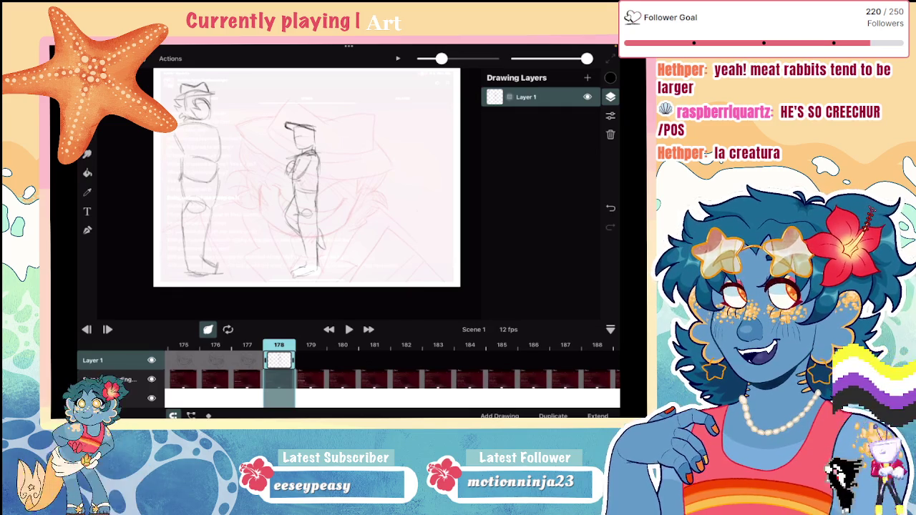
# Sketch a blocky head box beside the figures, redoing its slanted top edge
pyautogui.scroll(2, 307, 179)
pyautogui.scroll(2, 308, 179)
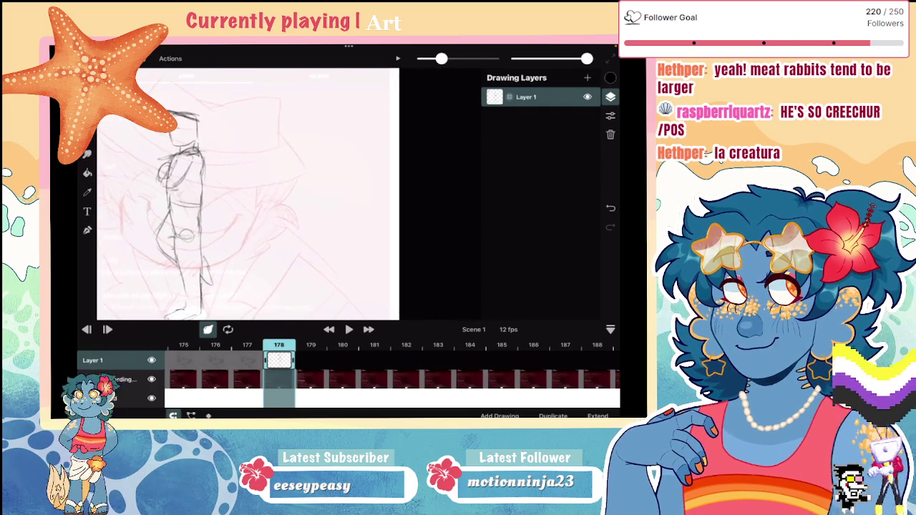
pyautogui.scroll(2, 286, 193)
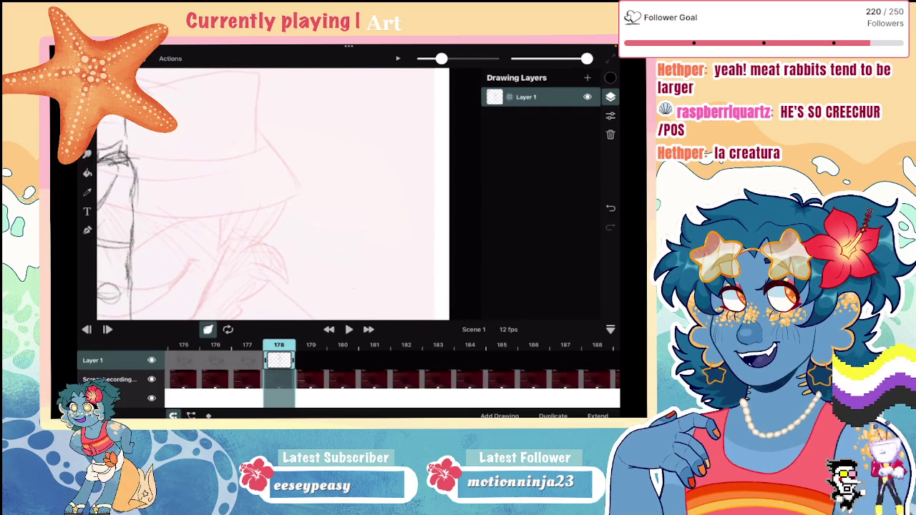
pyautogui.moveTo(254, 194); pyautogui.dragTo(296, 193)
pyautogui.moveTo(250, 201); pyautogui.dragTo(249, 228)
pyautogui.moveTo(296, 194)
pyautogui.mouseDown()
pyautogui.moveTo(299, 239)
pyautogui.moveTo(259, 249)
pyautogui.moveTo(284, 229)
pyautogui.mouseUp()
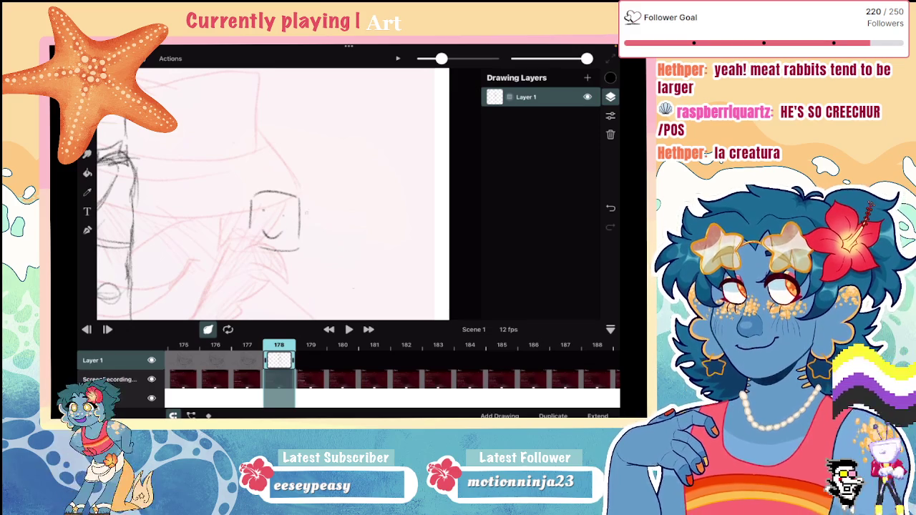
pyautogui.moveTo(250, 204); pyautogui.dragTo(309, 219)
pyautogui.hotkey('ctrl', 'z')
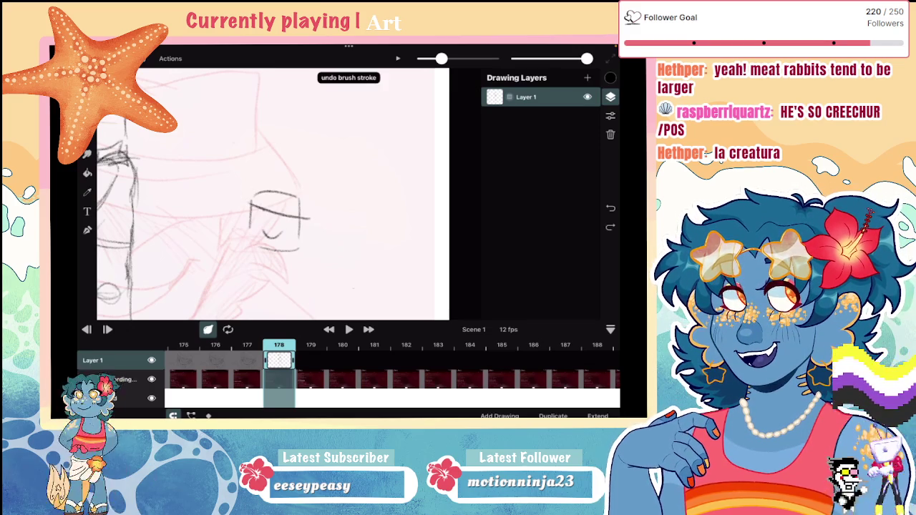
pyautogui.moveTo(234, 192)
pyautogui.mouseDown()
pyautogui.moveTo(299, 193)
pyautogui.moveTo(273, 178)
pyautogui.moveTo(306, 201)
pyautogui.mouseUp()
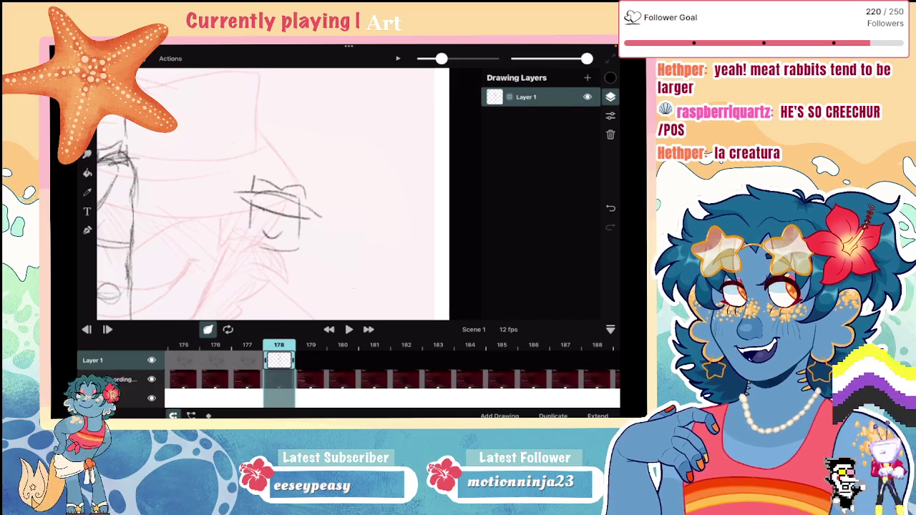
# Try ears, then a second box head with face lines and rabbit ears, undoing them
pyautogui.scroll(-2, 272, 193)
pyautogui.moveTo(259, 187)
pyautogui.mouseDown()
pyautogui.moveTo(252, 138)
pyautogui.moveTo(245, 186)
pyautogui.moveTo(306, 140)
pyautogui.moveTo(313, 204)
pyautogui.mouseUp()
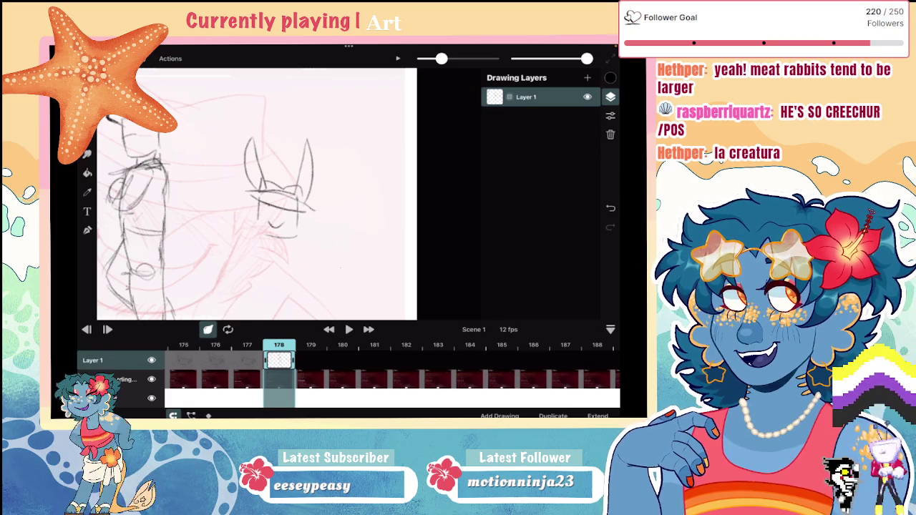
pyautogui.hotkey('ctrl', 'z')
pyautogui.hotkey('ctrl', 'z')
pyautogui.hotkey('ctrl', 'z')
pyautogui.moveTo(257, 201)
pyautogui.mouseDown()
pyautogui.moveTo(244, 205)
pyautogui.moveTo(254, 225)
pyautogui.mouseUp()
pyautogui.moveTo(341, 200)
pyautogui.mouseDown()
pyautogui.moveTo(369, 199)
pyautogui.moveTo(337, 237)
pyautogui.moveTo(376, 237)
pyautogui.mouseUp()
pyautogui.moveTo(377, 237)
pyautogui.mouseDown()
pyautogui.moveTo(375, 201)
pyautogui.moveTo(334, 234)
pyautogui.mouseUp()
pyautogui.moveTo(378, 213)
pyautogui.mouseDown()
pyautogui.moveTo(381, 233)
pyautogui.moveTo(371, 212)
pyautogui.mouseUp()
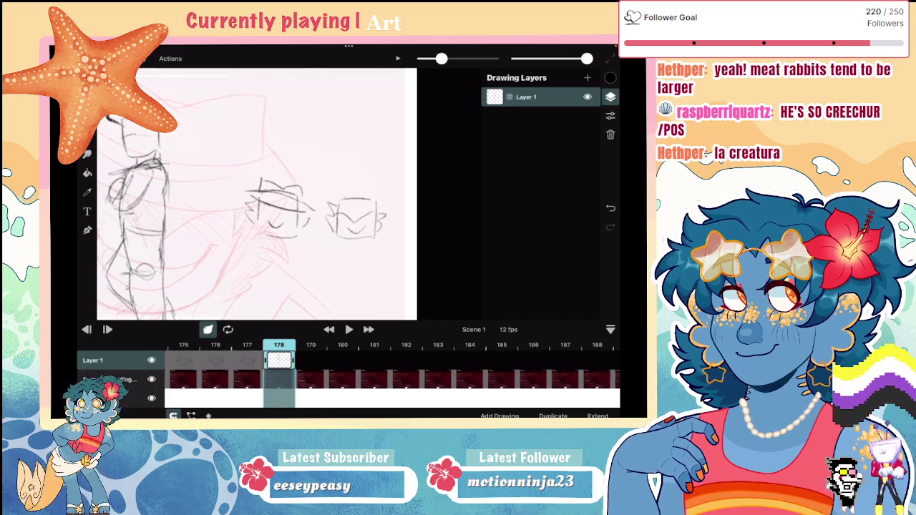
pyautogui.moveTo(331, 167)
pyautogui.mouseDown()
pyautogui.moveTo(350, 196)
pyautogui.moveTo(336, 202)
pyautogui.moveTo(383, 161)
pyautogui.moveTo(390, 208)
pyautogui.mouseUp()
pyautogui.moveTo(386, 159); pyautogui.dragTo(373, 205)
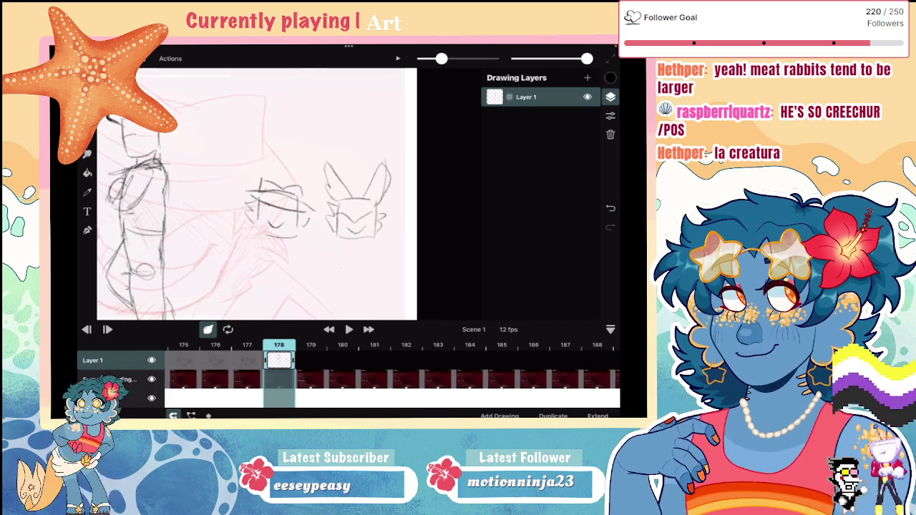
pyautogui.hotkey('ctrl', 'z')
pyautogui.hotkey('ctrl', 'z')
pyautogui.hotkey('ctrl', 'z')
pyautogui.hotkey('ctrl', 'z')
pyautogui.hotkey('ctrl', 'z')
pyautogui.hotkey('ctrl', 'z')
pyautogui.hotkey('ctrl', 'z')
# Erase the leftover head sketches and return to the pencil brush
pyautogui.press('e')
pyautogui.moveTo(254, 199)
pyautogui.mouseDown()
pyautogui.moveTo(276, 236)
pyautogui.moveTo(286, 237)
pyautogui.mouseUp()
pyautogui.press('b')
pyautogui.scroll(-3, 240, 186)
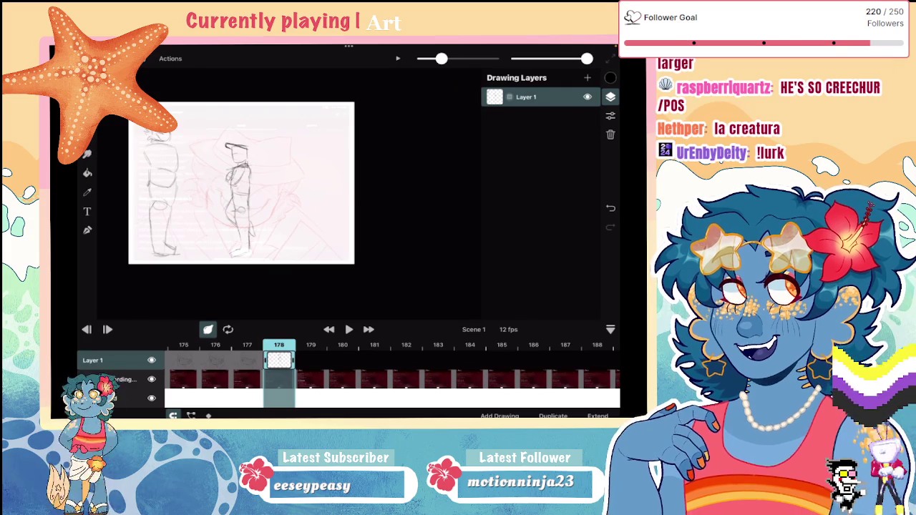
pyautogui.scroll(3, 304, 201)
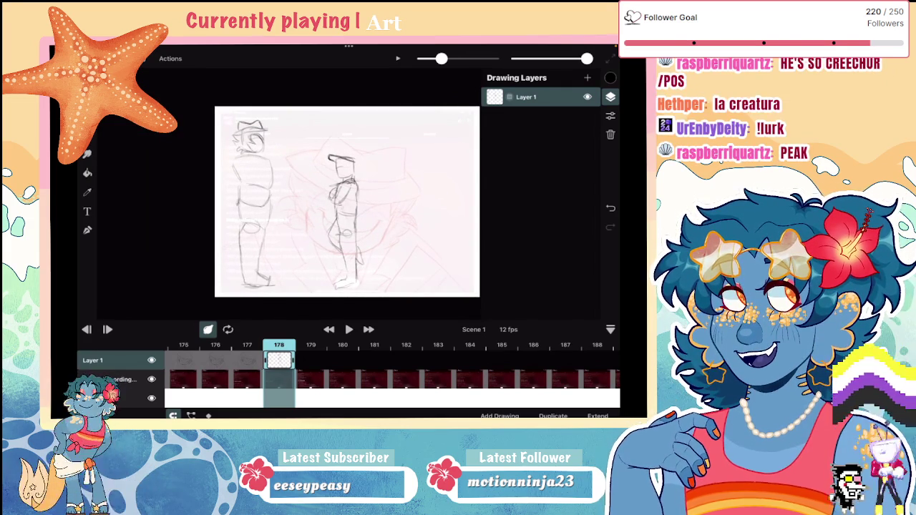
pyautogui.scroll(2, 339, 193)
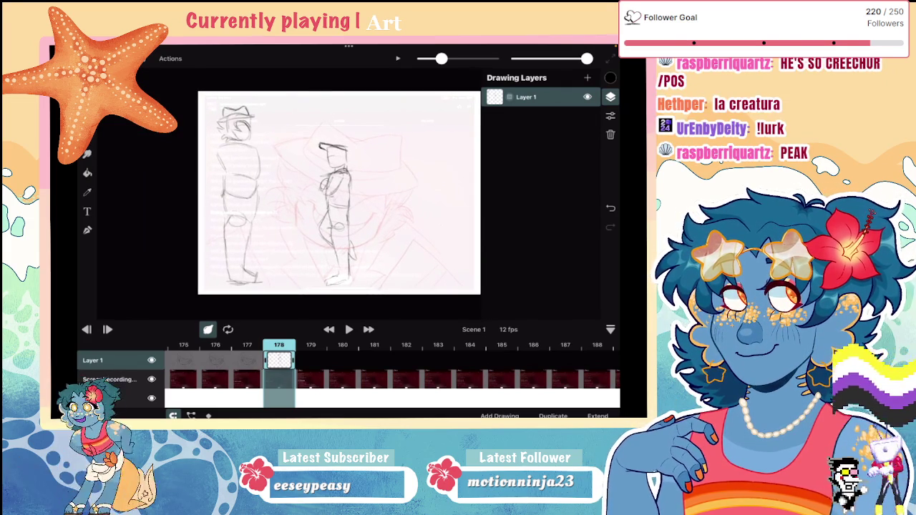
pyautogui.scroll(2, 337, 194)
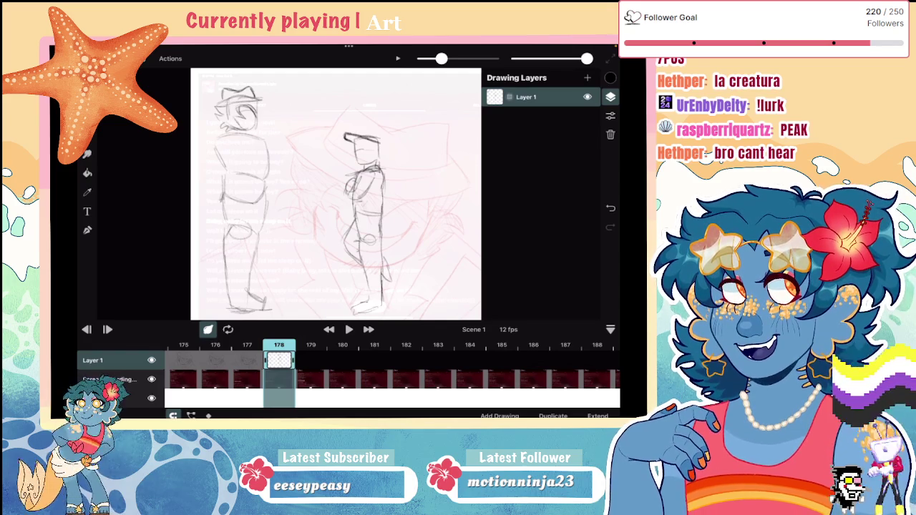
pyautogui.scroll(2, 358, 201)
pyautogui.scroll(2, 358, 200)
# Sketch a new box-shaped head with side strokes, then undo those strokes
pyautogui.moveTo(222, 153)
pyautogui.mouseDown()
pyautogui.moveTo(263, 144)
pyautogui.moveTo(274, 193)
pyautogui.mouseUp()
pyautogui.moveTo(273, 195)
pyautogui.mouseDown()
pyautogui.moveTo(222, 156)
pyautogui.moveTo(270, 153)
pyautogui.mouseUp()
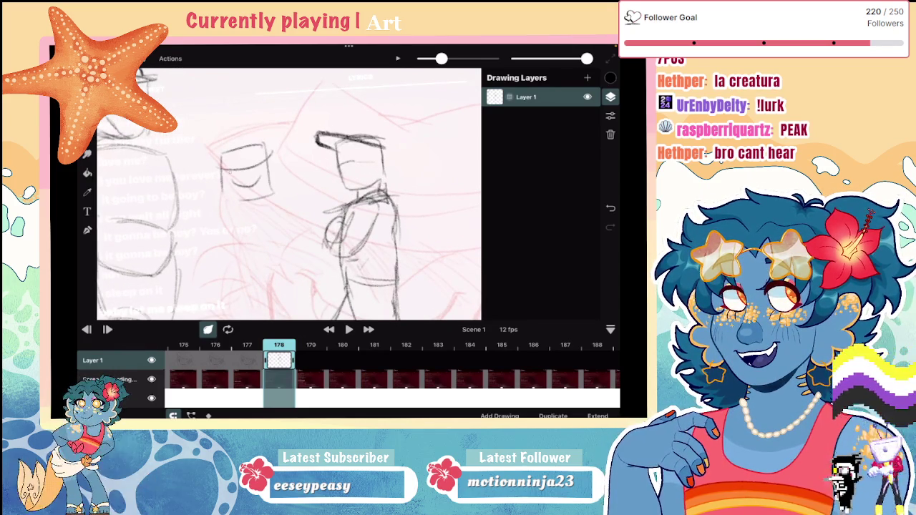
pyautogui.moveTo(220, 171); pyautogui.dragTo(233, 194)
pyautogui.moveTo(267, 162); pyautogui.dragTo(274, 183)
pyautogui.moveTo(208, 174); pyautogui.dragTo(225, 198)
pyautogui.moveTo(270, 163); pyautogui.dragTo(283, 194)
pyautogui.hotkey('ctrl', 'z')
pyautogui.hotkey('ctrl', 'z')
pyautogui.hotkey('ctrl', 'z')
pyautogui.hotkey('ctrl', 'z')
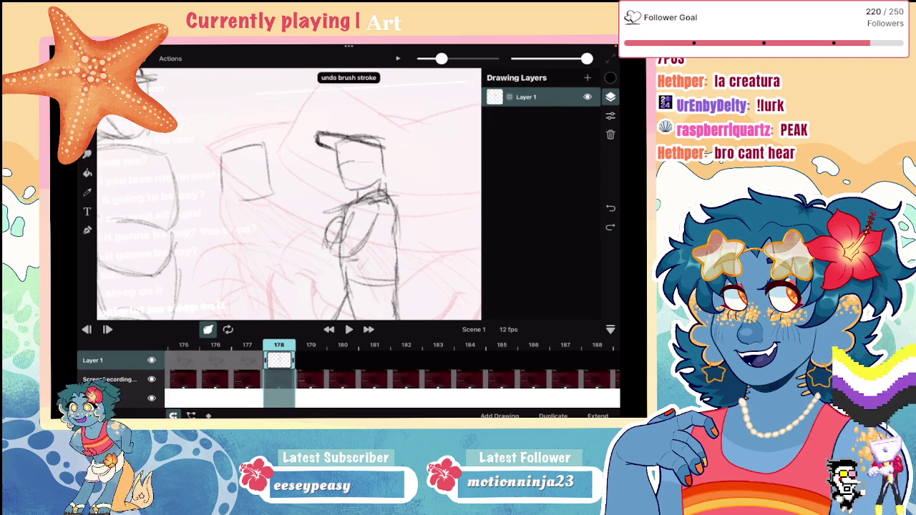
pyautogui.hotkey('ctrl', 'z')
pyautogui.scroll(-3, 289, 193)
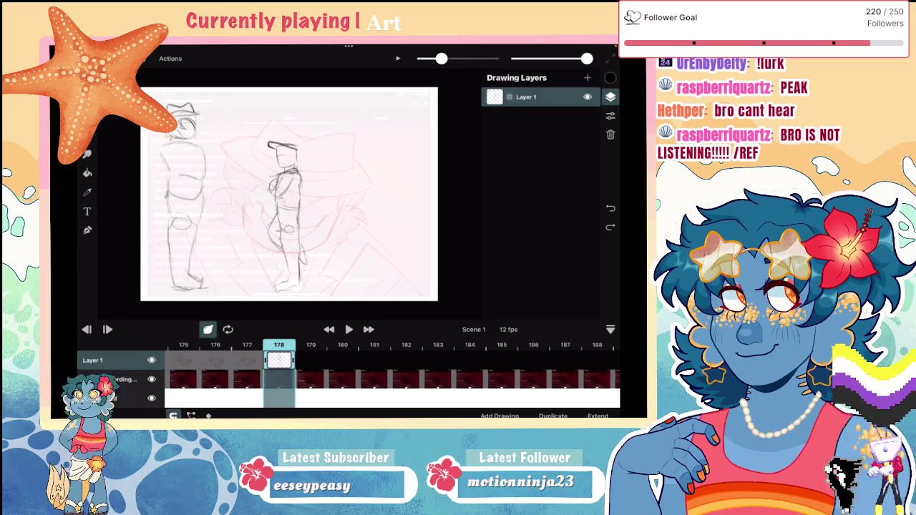
pyautogui.scroll(2, 289, 193)
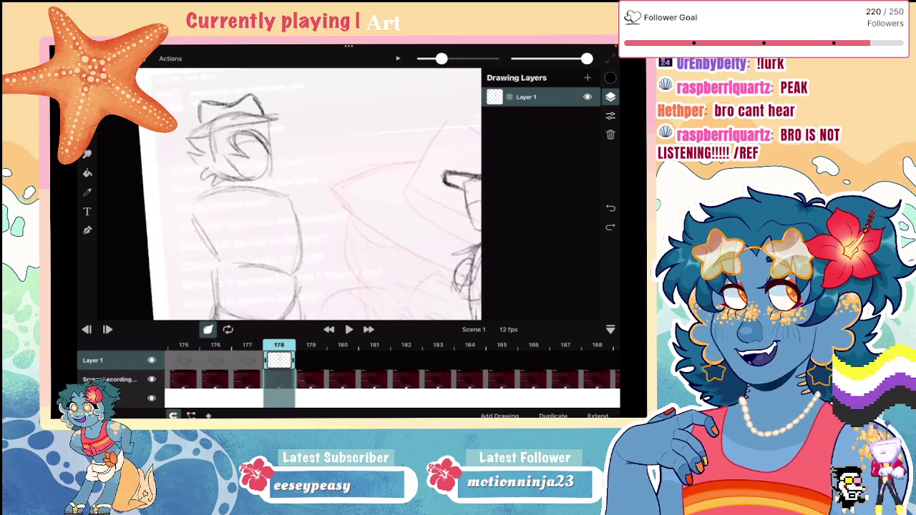
pyautogui.scroll(3, 289, 194)
# Sketch a box head with cat ears and a body between the figures
pyautogui.moveTo(239, 119)
pyautogui.mouseDown()
pyautogui.moveTo(282, 118)
pyautogui.moveTo(241, 159)
pyautogui.mouseUp()
pyautogui.moveTo(284, 116); pyautogui.dragTo(281, 173)
pyautogui.moveTo(222, 136); pyautogui.dragTo(293, 136)
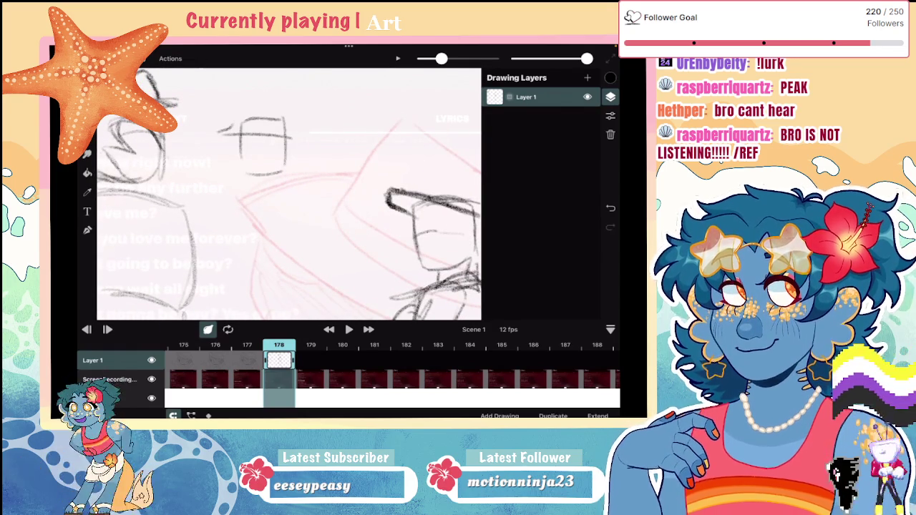
pyautogui.moveTo(217, 125); pyautogui.dragTo(296, 134)
pyautogui.moveTo(238, 119)
pyautogui.mouseDown()
pyautogui.moveTo(262, 107)
pyautogui.moveTo(304, 137)
pyautogui.mouseUp()
pyautogui.moveTo(223, 190)
pyautogui.mouseDown()
pyautogui.moveTo(299, 189)
pyautogui.moveTo(226, 227)
pyautogui.mouseUp()
pyautogui.moveTo(300, 190); pyautogui.dragTo(305, 211)
pyautogui.moveTo(241, 171); pyautogui.dragTo(240, 190)
pyautogui.moveTo(266, 184); pyautogui.dragTo(285, 197)
pyautogui.moveTo(217, 132)
pyautogui.mouseDown()
pyautogui.moveTo(239, 146)
pyautogui.moveTo(222, 167)
pyautogui.mouseUp()
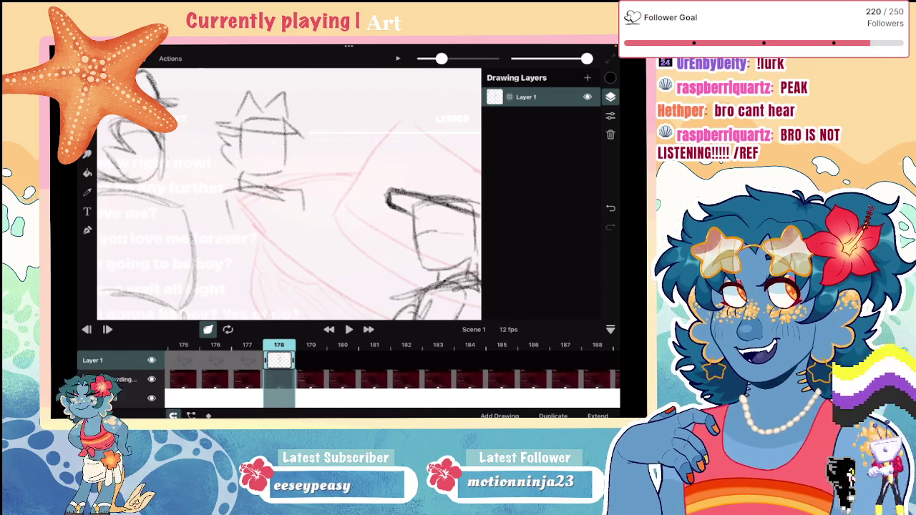
# Add detail strokes to the cat head's left, centre and lower left
pyautogui.moveTo(270, 133); pyautogui.dragTo(256, 151)
pyautogui.moveTo(265, 146); pyautogui.dragTo(255, 172)
pyautogui.moveTo(235, 130)
pyautogui.mouseDown()
pyautogui.moveTo(232, 170)
pyautogui.moveTo(243, 178)
pyautogui.mouseUp()
pyautogui.hotkey('ctrl', 'z')
pyautogui.moveTo(245, 133)
pyautogui.mouseDown()
pyautogui.moveTo(242, 165)
pyautogui.moveTo(266, 187)
pyautogui.moveTo(258, 188)
pyautogui.mouseUp()
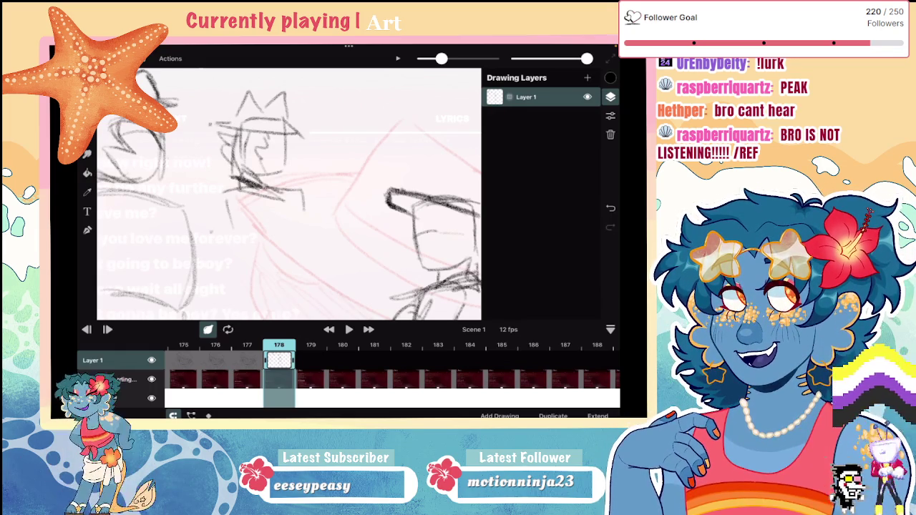
# Erase the cat head sketch and switch back to the pencil brush
pyautogui.press('e')
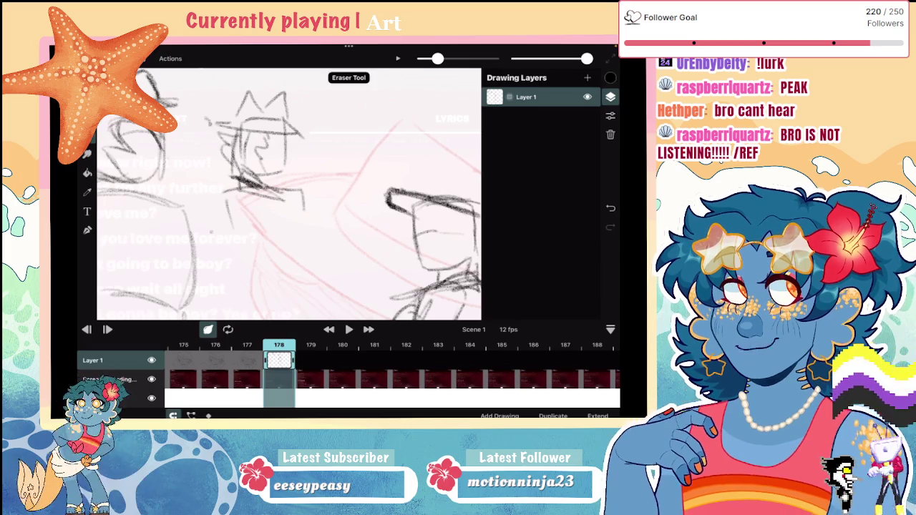
pyautogui.moveTo(219, 200)
pyautogui.mouseDown()
pyautogui.moveTo(246, 112)
pyautogui.moveTo(258, 178)
pyautogui.mouseUp()
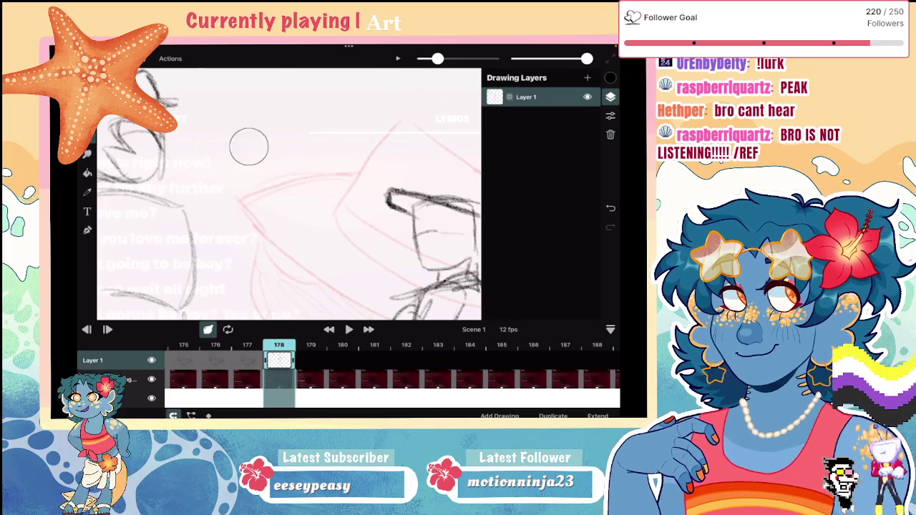
pyautogui.scroll(-5, 269, 206)
pyautogui.press('b')
pyautogui.scroll(2, 339, 203)
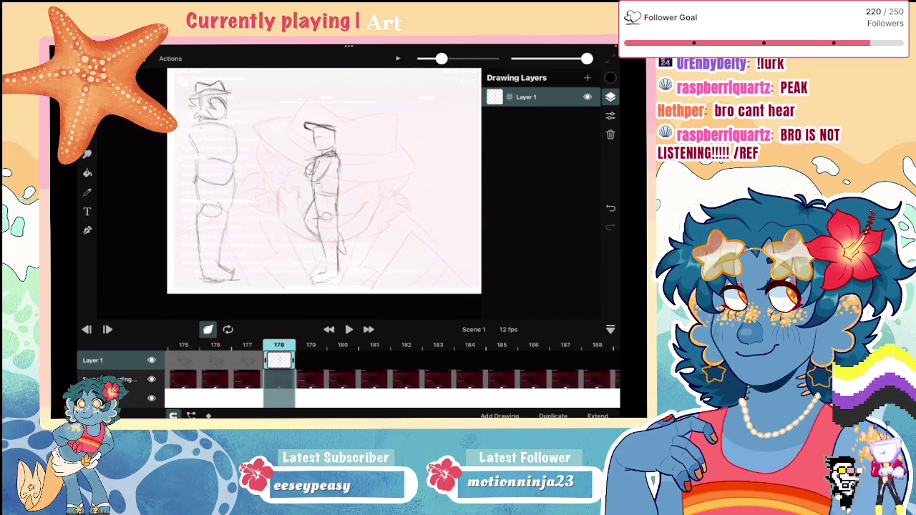
# Undo, restore, then finally remove the stray stroke on the left figure
pyautogui.hotkey('ctrl', 'z')
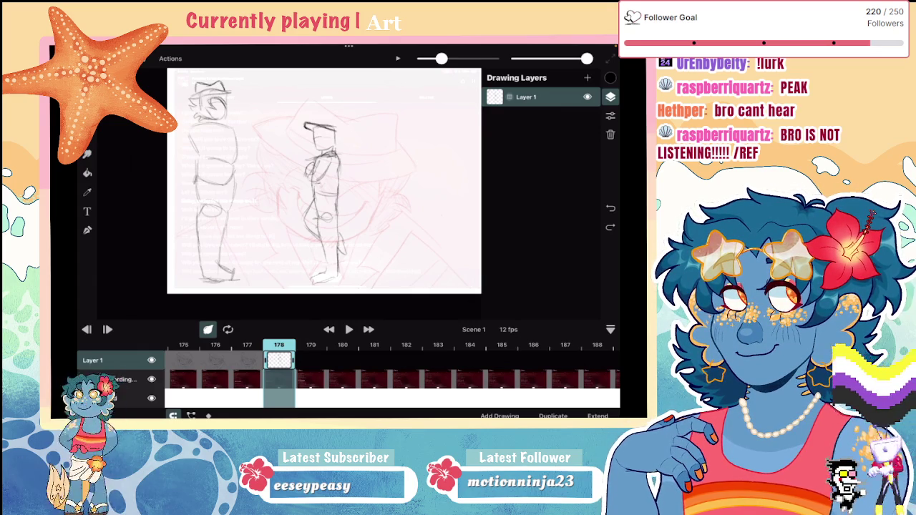
pyautogui.hotkey('ctrl', 'shift', 'z')
pyautogui.hotkey('ctrl', 'z')
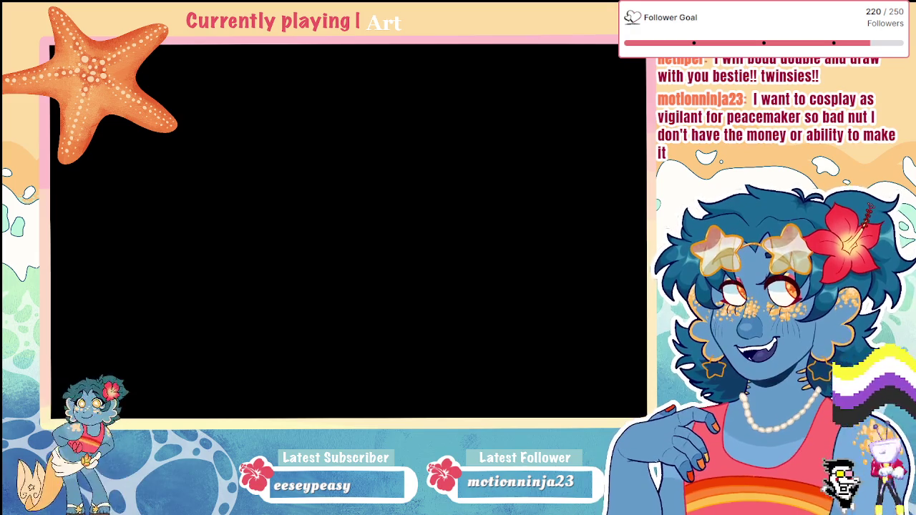
pyautogui.scroll(-3, 337, 214)
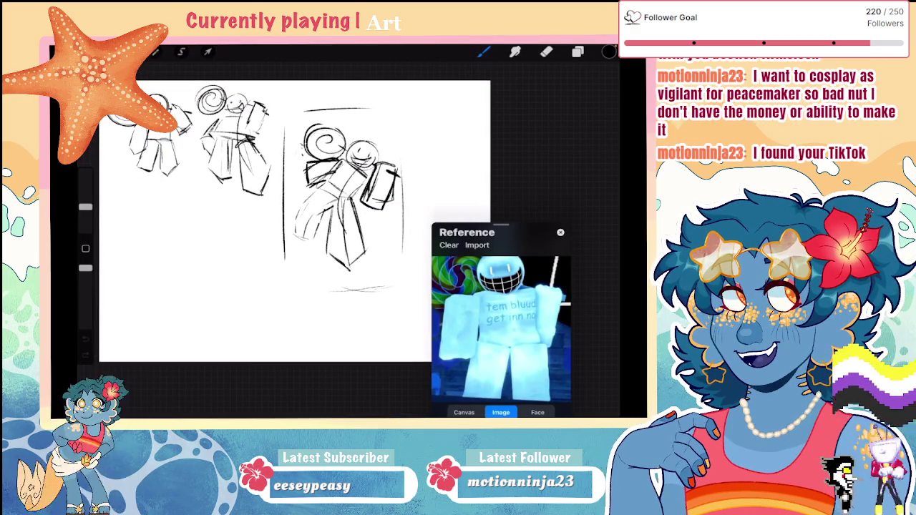
# Close the reference window and fade Layer 1's sketches to very low opacity
pyautogui.scroll(1, 305, 237)
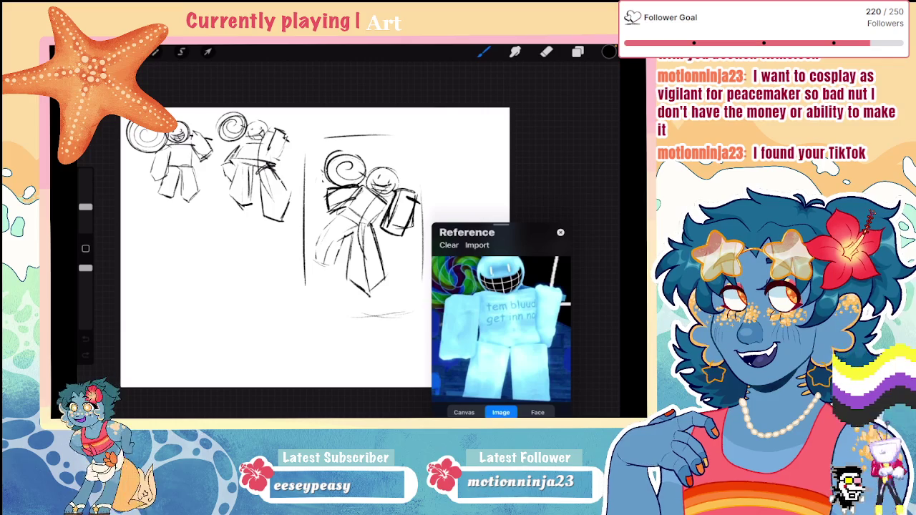
pyautogui.click(560, 231)
pyautogui.click(577, 52)
pyautogui.scroll(-1, 325, 248)
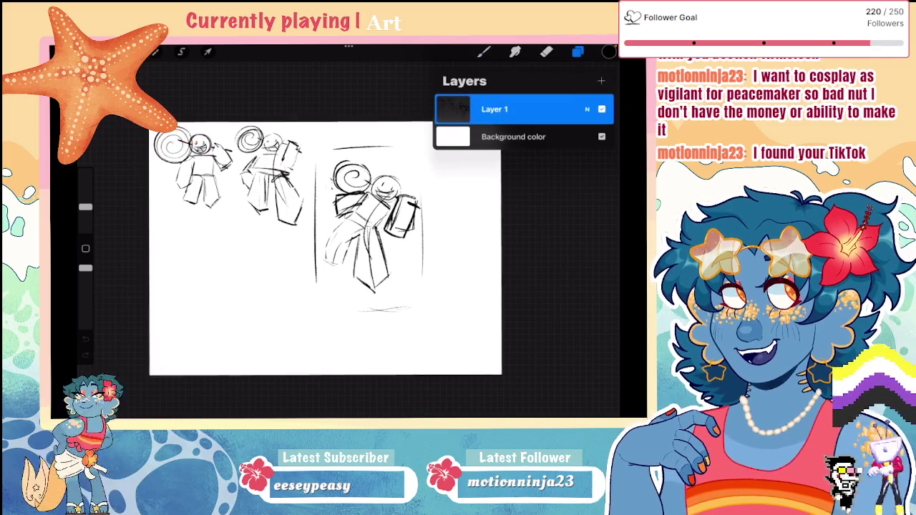
pyautogui.click(587, 109)
pyautogui.moveTo(608, 133); pyautogui.dragTo(451, 134)
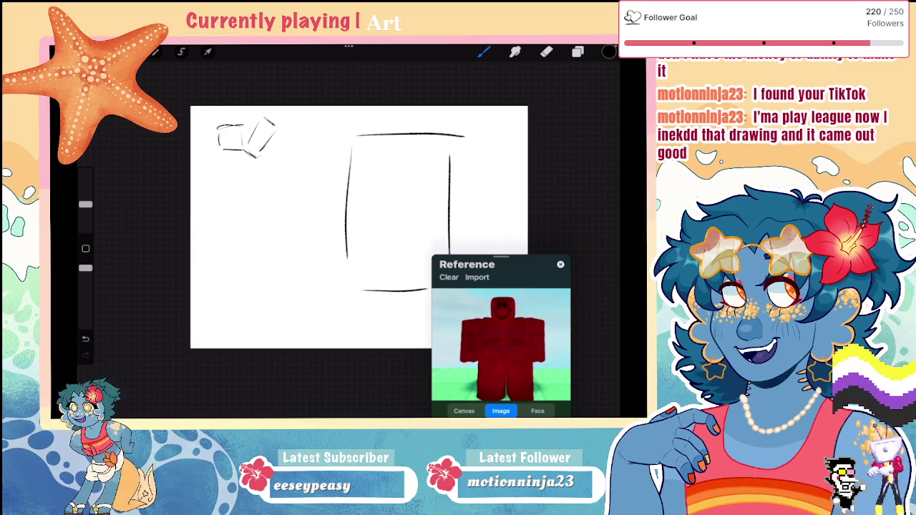
# Draw the blocky figure's legs under the torso plus an inner leg line and left arm
pyautogui.moveTo(212, 166)
pyautogui.mouseDown()
pyautogui.moveTo(215, 193)
pyautogui.moveTo(251, 165)
pyautogui.mouseUp()
pyautogui.hotkey('ctrl', 'z')
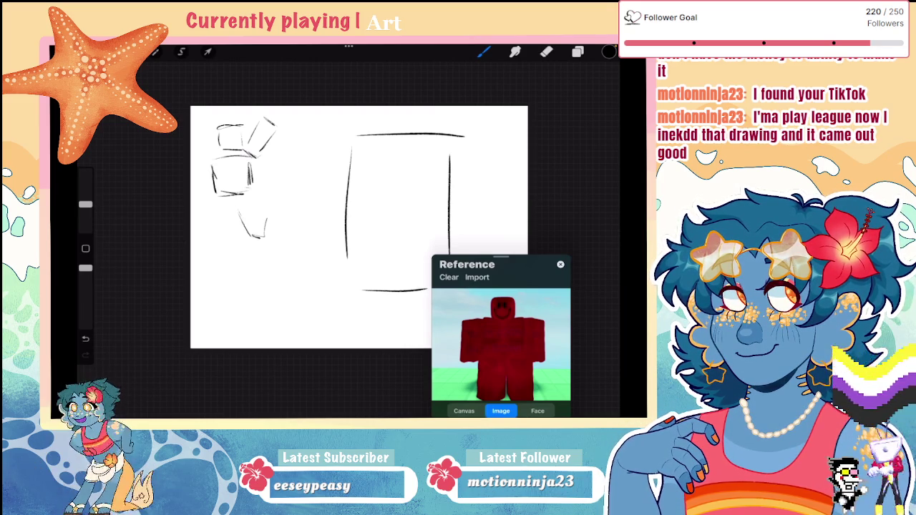
pyautogui.hotkey('ctrl', 'z')
pyautogui.hotkey('ctrl', 'z')
pyautogui.moveTo(215, 198)
pyautogui.mouseDown()
pyautogui.moveTo(210, 224)
pyautogui.moveTo(223, 241)
pyautogui.mouseUp()
pyautogui.moveTo(252, 195)
pyautogui.mouseDown()
pyautogui.moveTo(263, 229)
pyautogui.moveTo(246, 233)
pyautogui.mouseUp()
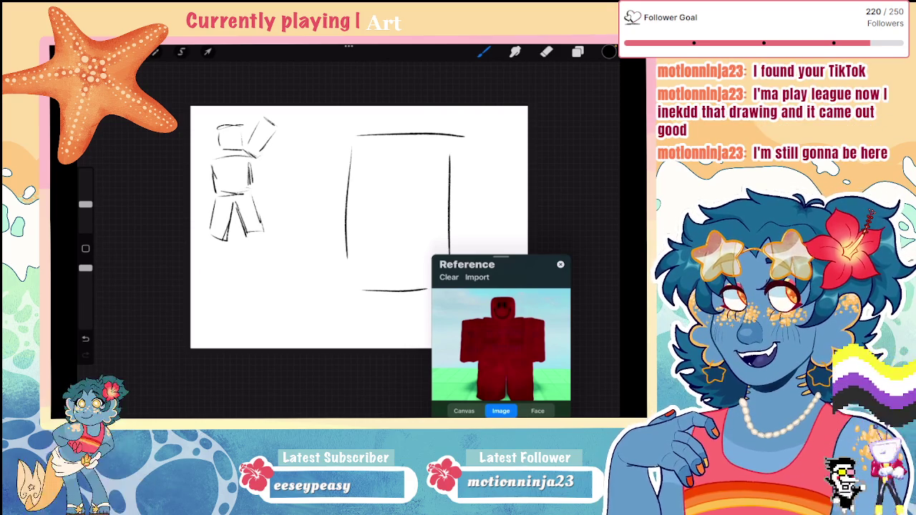
pyautogui.moveTo(211, 164)
pyautogui.mouseDown()
pyautogui.moveTo(196, 231)
pyautogui.moveTo(209, 234)
pyautogui.mouseUp()
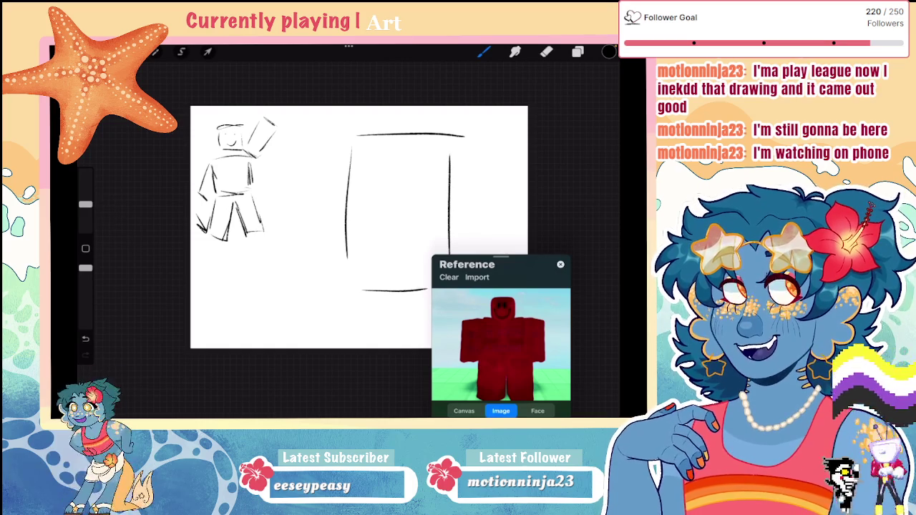
# Lasso the figure, scale it down slightly and move it toward the top-left corner
pyautogui.click(181, 52)
pyautogui.moveTo(197, 118); pyautogui.dragTo(236, 85)
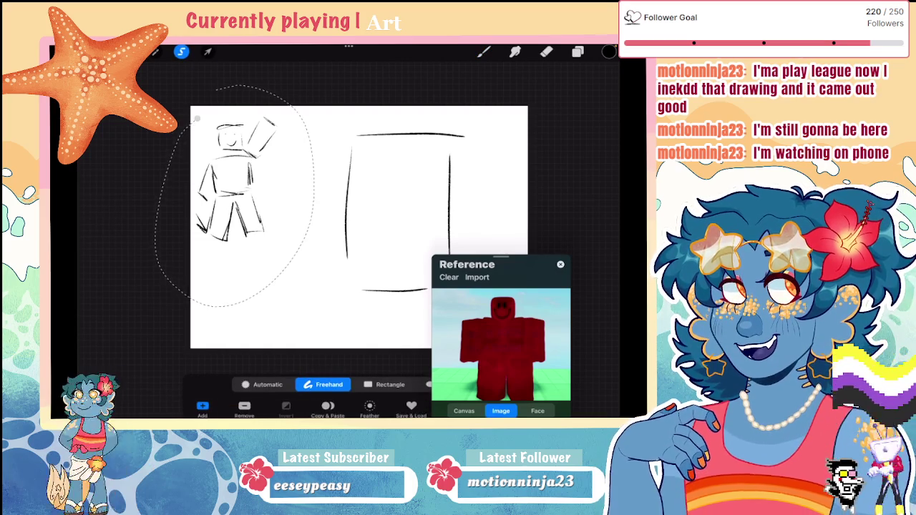
pyautogui.click(207, 51)
pyautogui.moveTo(194, 117); pyautogui.dragTo(225, 161)
pyautogui.moveTo(270, 226); pyautogui.dragTo(229, 161)
pyautogui.click(484, 51)
# Draw the second figure's curved arc left of the panel as one darker line
pyautogui.scroll(1, 362, 257)
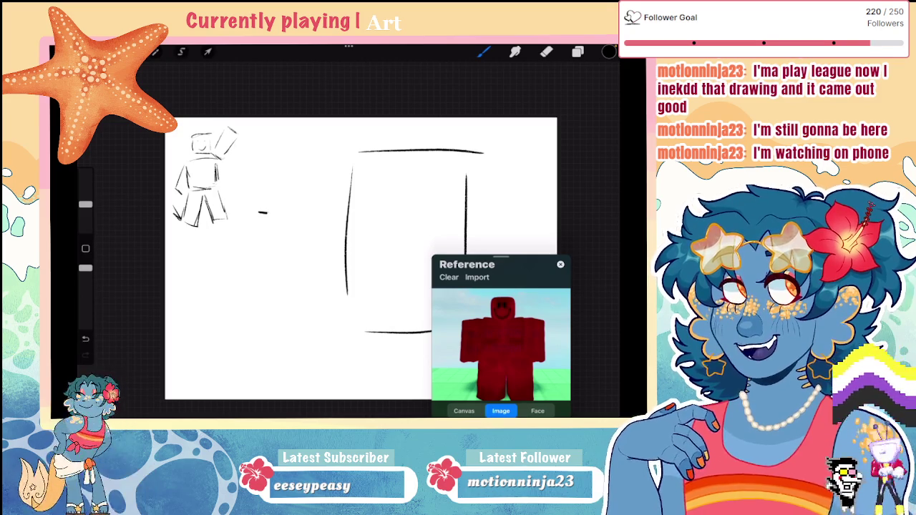
pyautogui.hotkey('ctrl', 'z')
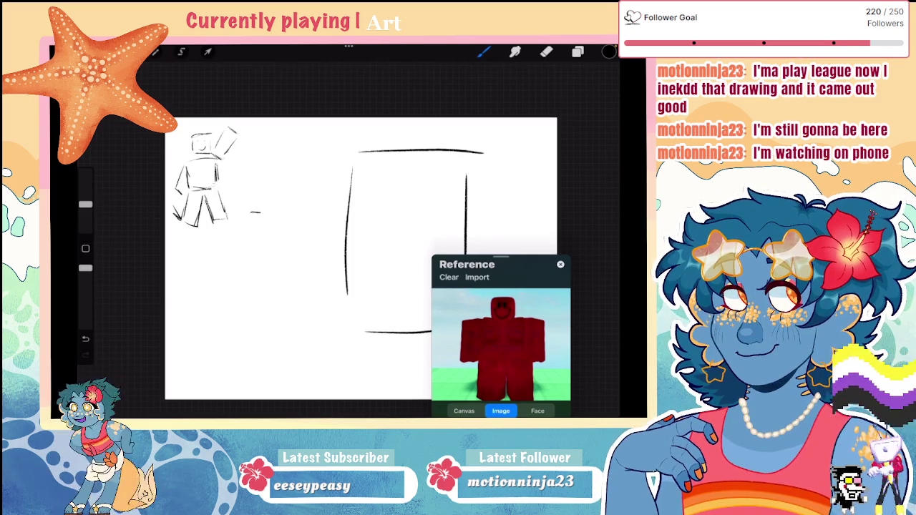
pyautogui.moveTo(315, 134)
pyautogui.mouseDown()
pyautogui.moveTo(282, 156)
pyautogui.moveTo(272, 177)
pyautogui.mouseUp()
pyautogui.hotkey('ctrl', 'z')
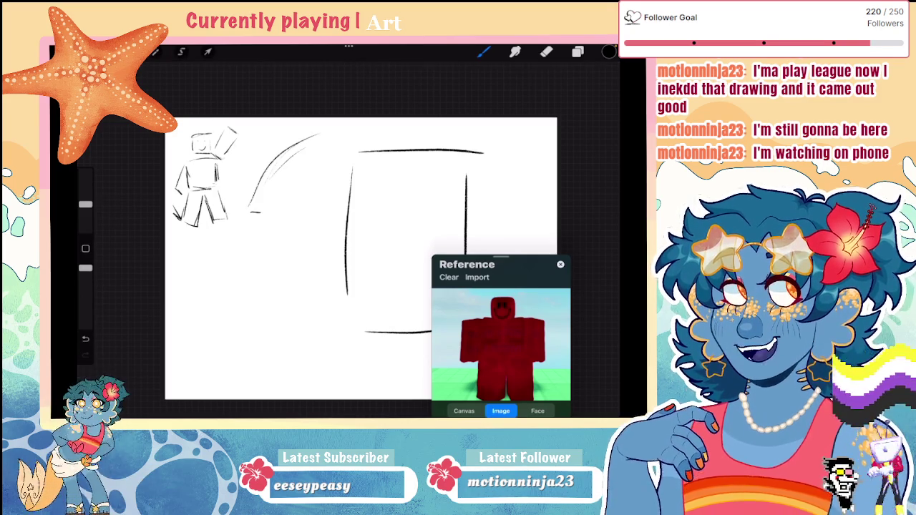
pyautogui.moveTo(317, 134); pyautogui.dragTo(243, 213)
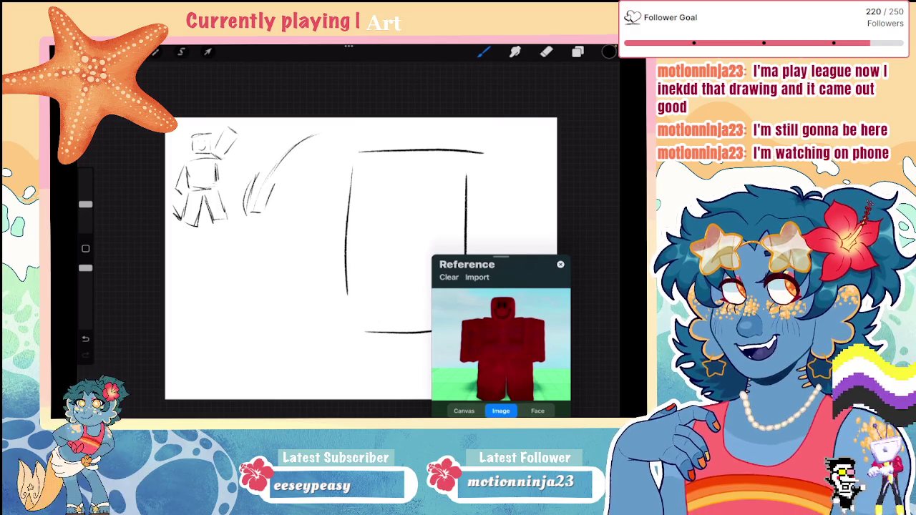
# Sketch the second figure's two legs and a short arm stroke
pyautogui.moveTo(278, 181); pyautogui.dragTo(283, 213)
pyautogui.moveTo(304, 180); pyautogui.dragTo(312, 209)
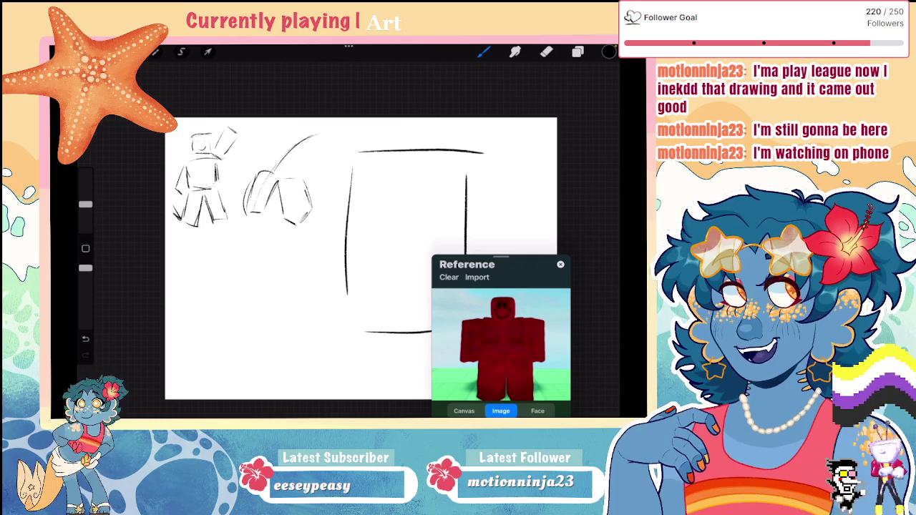
pyautogui.moveTo(274, 141); pyautogui.dragTo(266, 166)
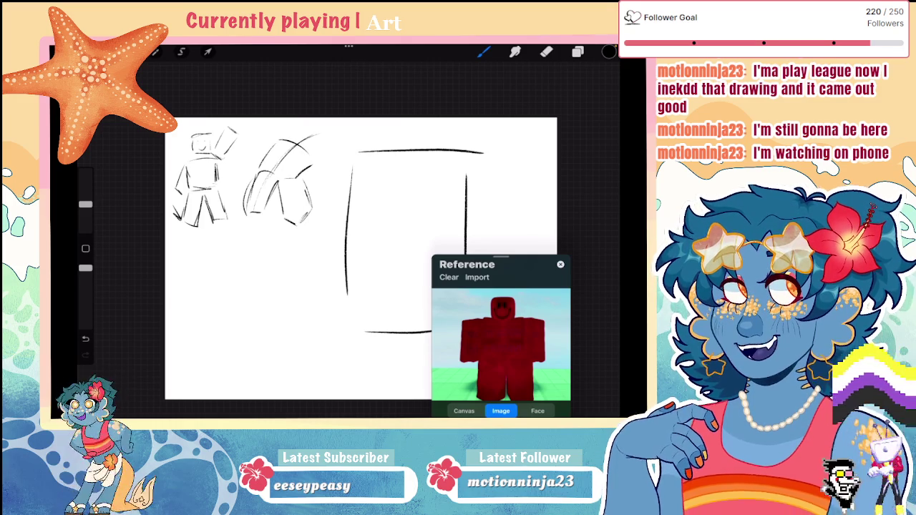
pyautogui.hotkey('ctrl', 'z')
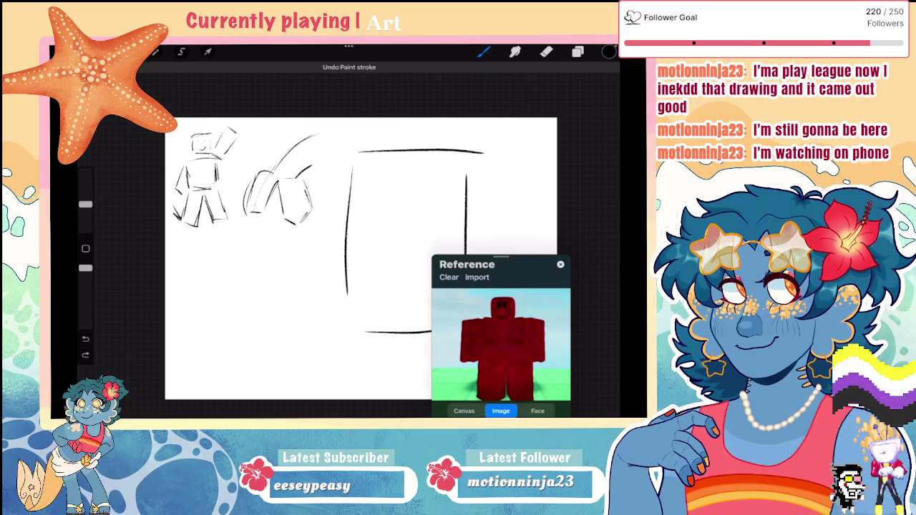
pyautogui.moveTo(294, 142); pyautogui.dragTo(311, 152)
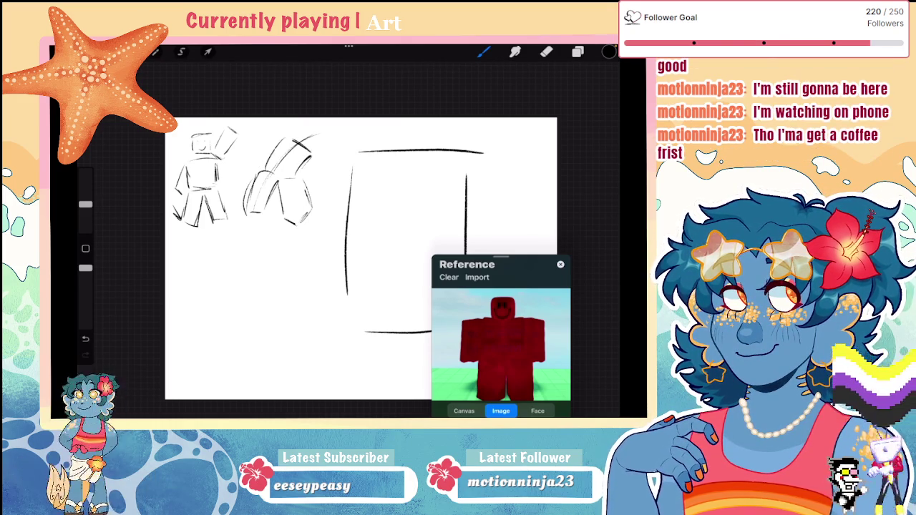
pyautogui.hotkey('ctrl', 'z')
pyautogui.hotkey('ctrl', 'shift', 'z')
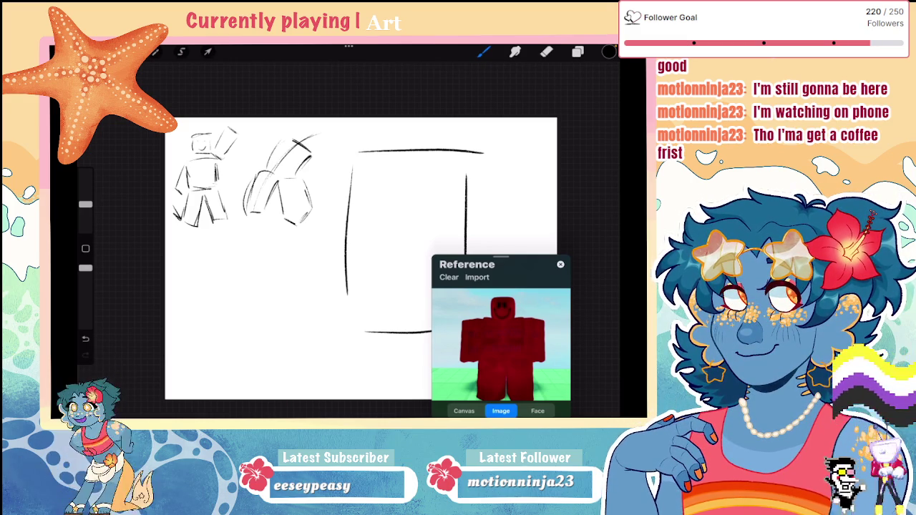
pyautogui.click(181, 51)
# Lasso the second figure and shrink and move it beside the first
pyautogui.moveTo(265, 149); pyautogui.dragTo(262, 102)
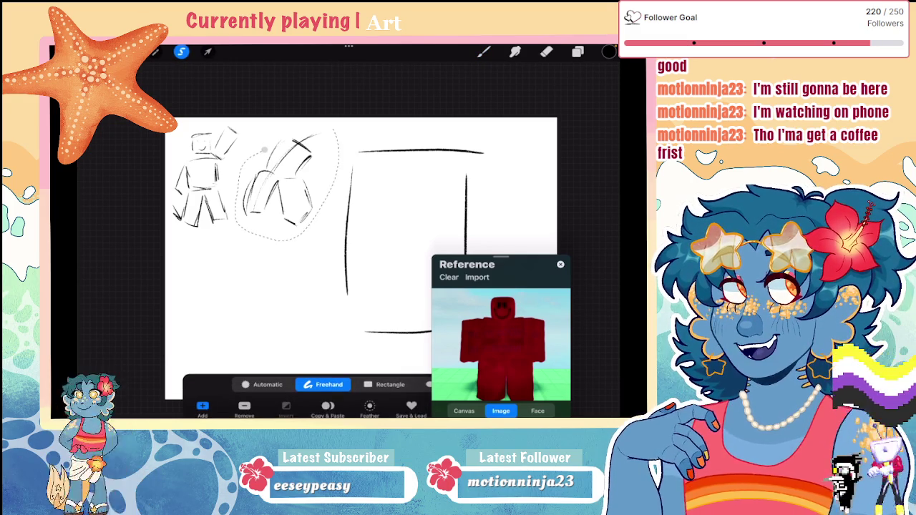
pyautogui.click(208, 51)
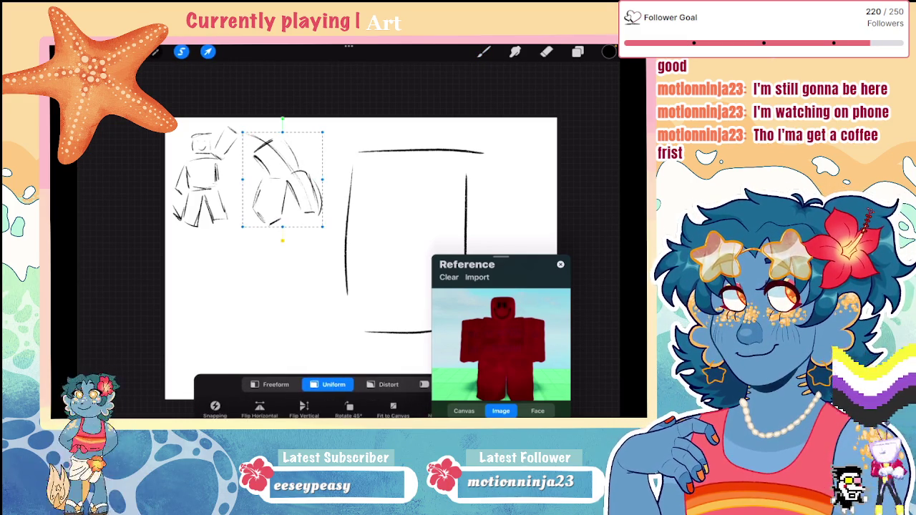
pyautogui.click(207, 52)
pyautogui.click(181, 52)
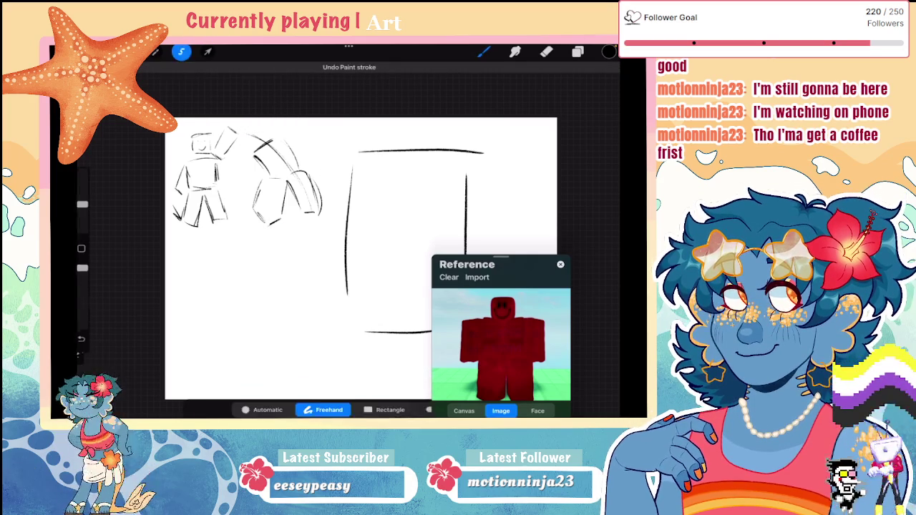
pyautogui.moveTo(256, 124); pyautogui.dragTo(240, 218)
pyautogui.click(208, 52)
pyautogui.moveTo(240, 125); pyautogui.dragTo(263, 145)
pyautogui.click(483, 52)
# Add short strokes atop, on the left side and middle of the second figure
pyautogui.scroll(3, 322, 258)
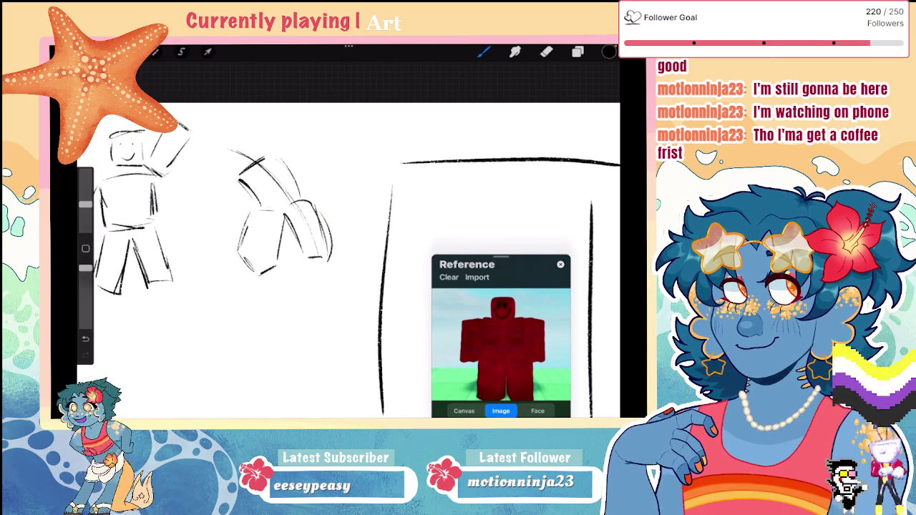
pyautogui.moveTo(232, 133); pyautogui.dragTo(239, 131)
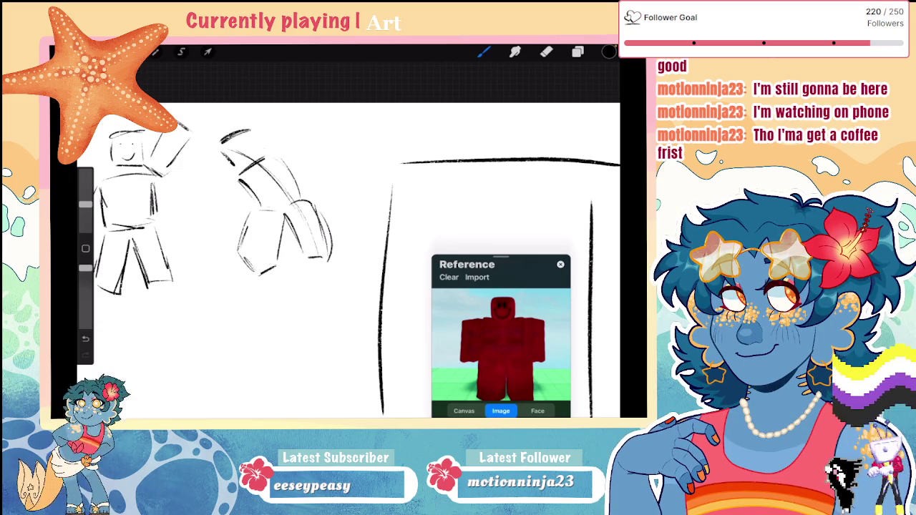
pyautogui.hotkey('ctrl', 'z')
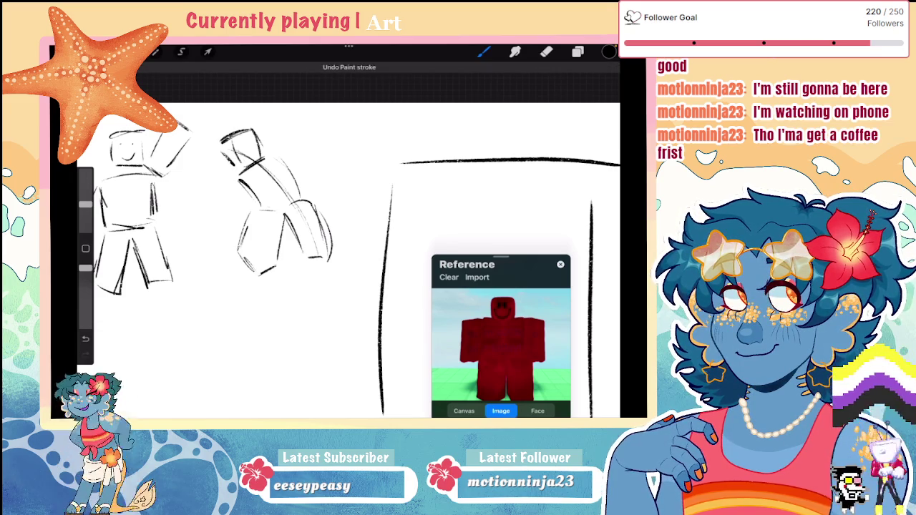
pyautogui.hotkey('ctrl', 'shift', 'z')
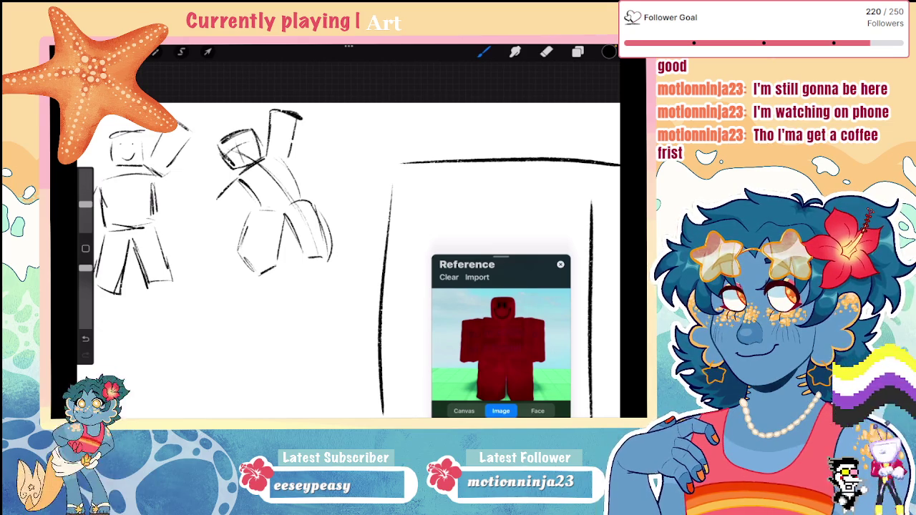
pyautogui.moveTo(214, 202)
pyautogui.mouseDown()
pyautogui.moveTo(209, 226)
pyautogui.moveTo(228, 233)
pyautogui.mouseUp()
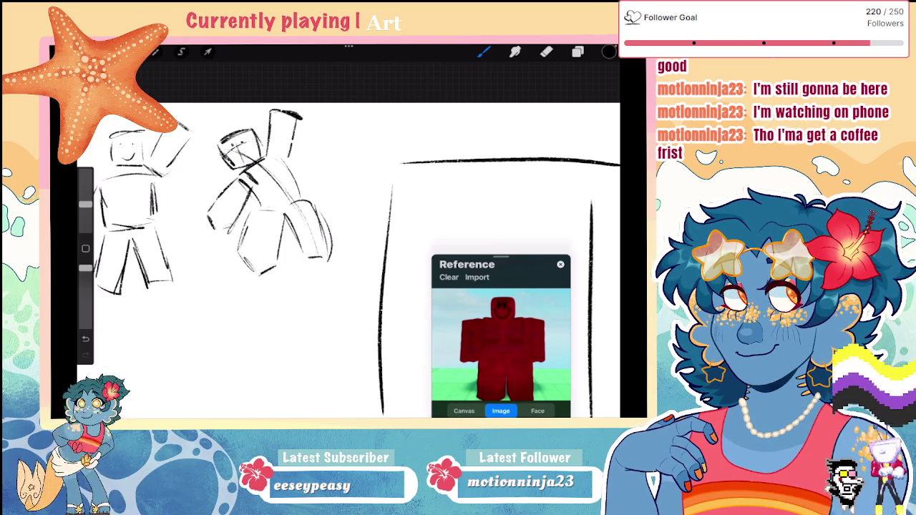
pyautogui.moveTo(343, 286); pyautogui.dragTo(344, 244)
pyautogui.moveTo(242, 153); pyautogui.dragTo(236, 174)
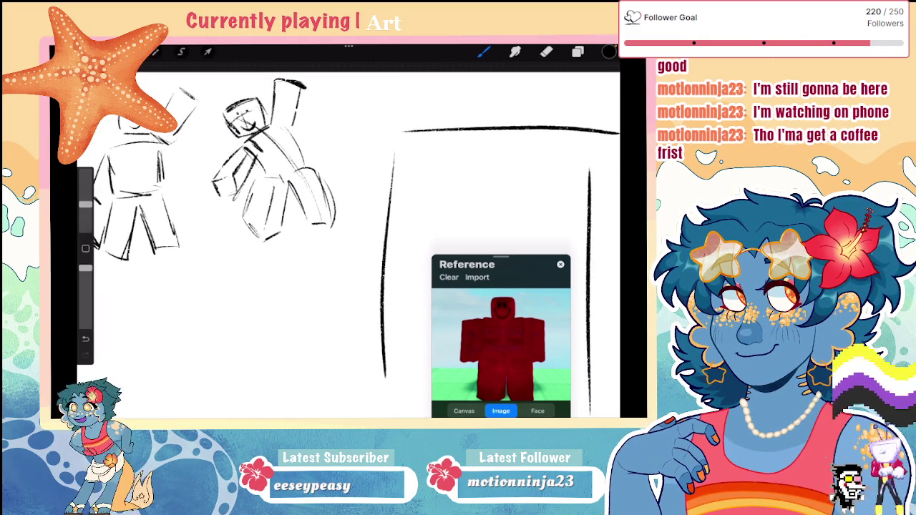
pyautogui.scroll(-5, 358, 250)
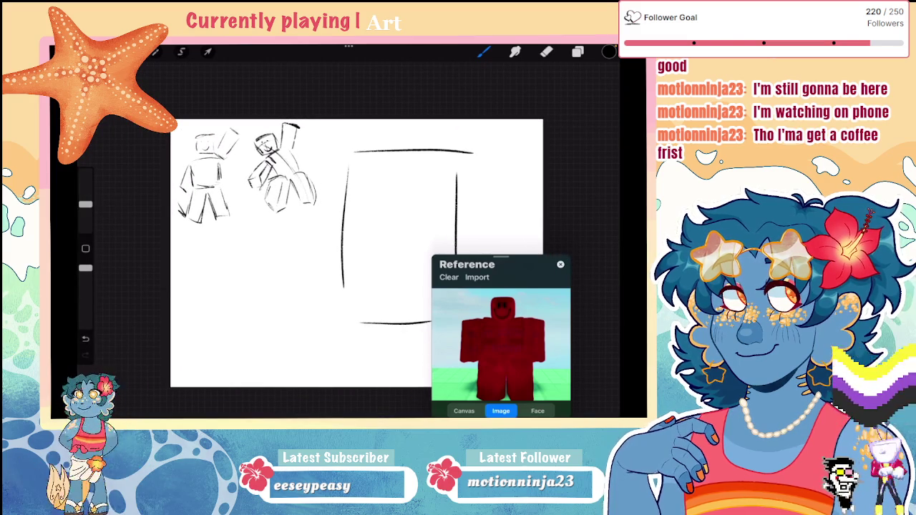
# Lasso the second figure's raised arm and shift and rotate it into place
pyautogui.scroll(3, 250, 214)
pyautogui.scroll(2, 251, 215)
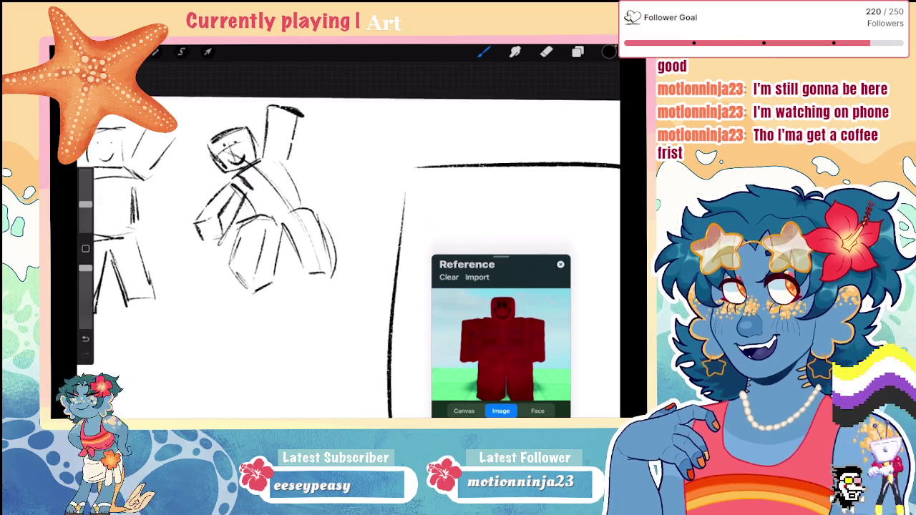
pyautogui.scroll(-3, 343, 243)
pyautogui.scroll(3, 258, 215)
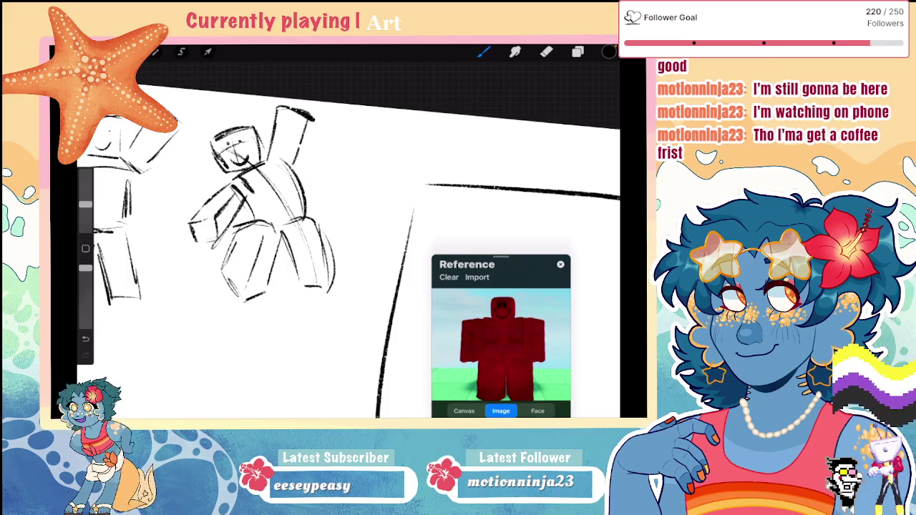
pyautogui.scroll(-3, 343, 243)
pyautogui.scroll(3, 343, 243)
pyautogui.click(181, 52)
pyautogui.moveTo(278, 261); pyautogui.dragTo(288, 242)
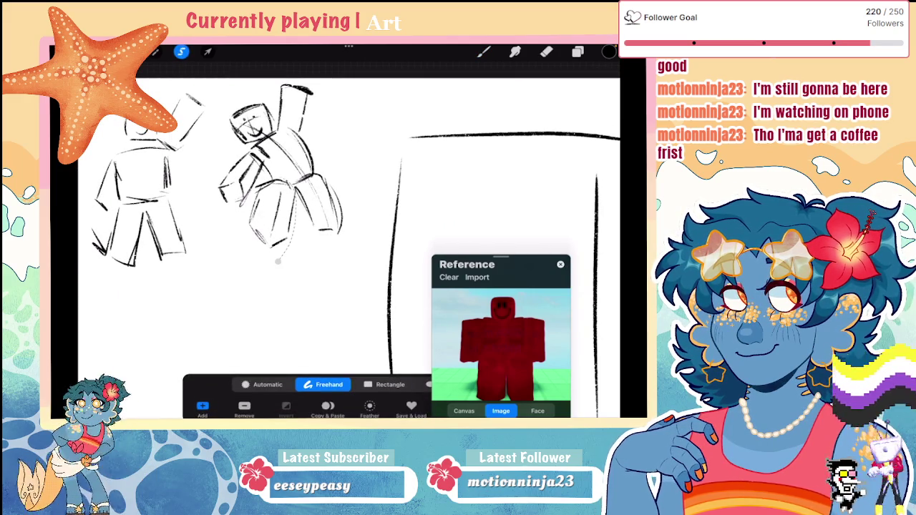
pyautogui.click(207, 51)
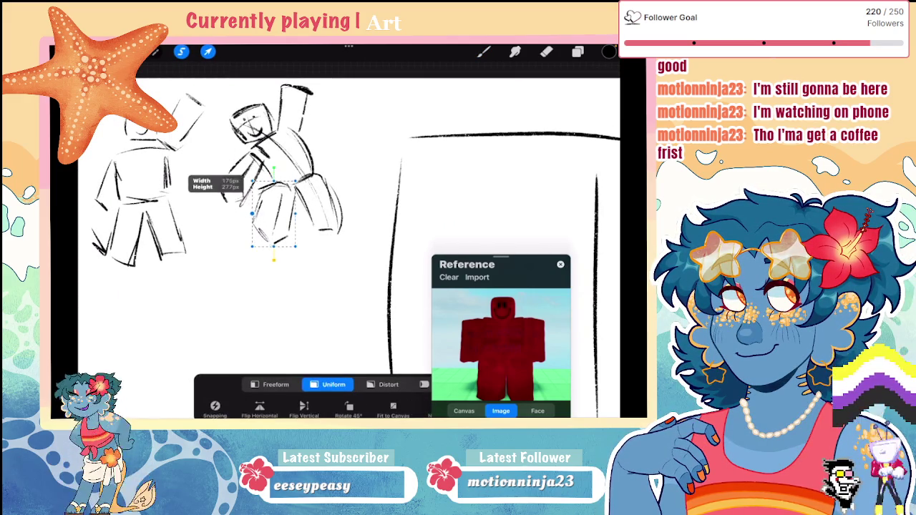
pyautogui.hotkey('ctrl', 'z')
pyautogui.moveTo(247, 179); pyautogui.dragTo(236, 154)
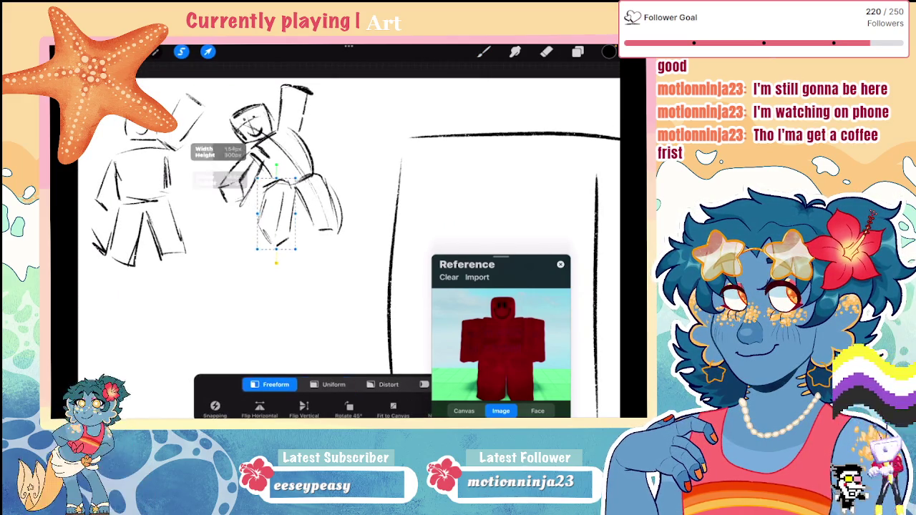
# Erase the faint stray arm lines with a smaller eraser and redraw the raised arm
pyautogui.press('e')
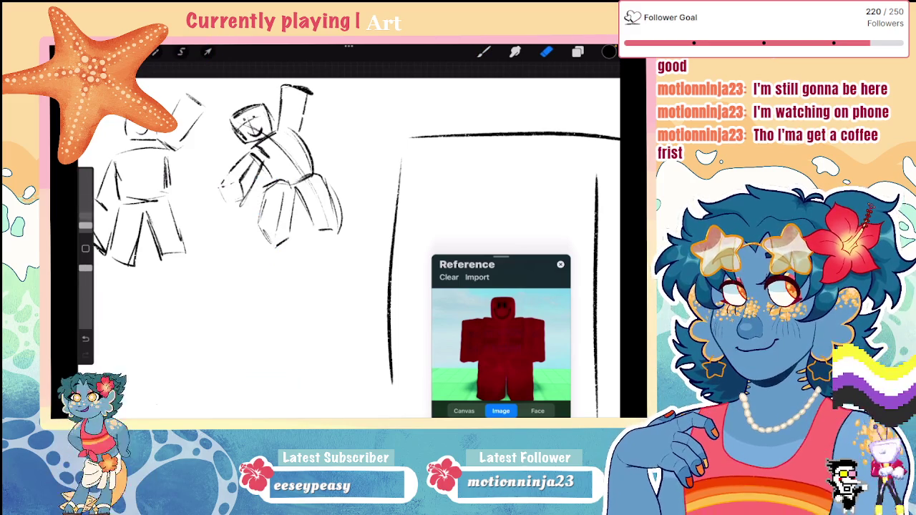
pyautogui.moveTo(221, 180); pyautogui.dragTo(228, 202)
pyautogui.hotkey('ctrl', 'z')
pyautogui.moveTo(85, 173); pyautogui.dragTo(85, 219)
pyautogui.hotkey('ctrl', 'z')
pyautogui.moveTo(218, 182); pyautogui.dragTo(237, 211)
pyautogui.click(484, 52)
pyautogui.moveTo(255, 151); pyautogui.dragTo(238, 181)
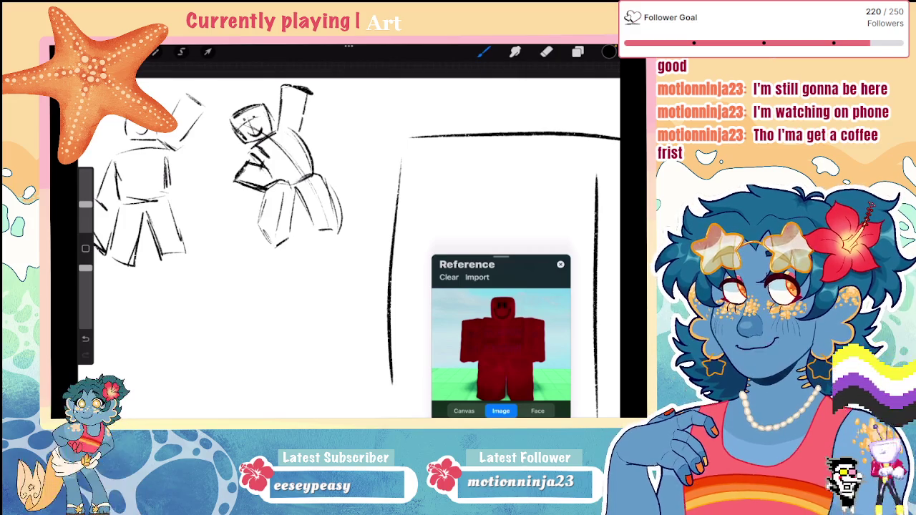
# Distort the whole second figure, pulling bottom corners outward and top corners inward
pyautogui.click(181, 52)
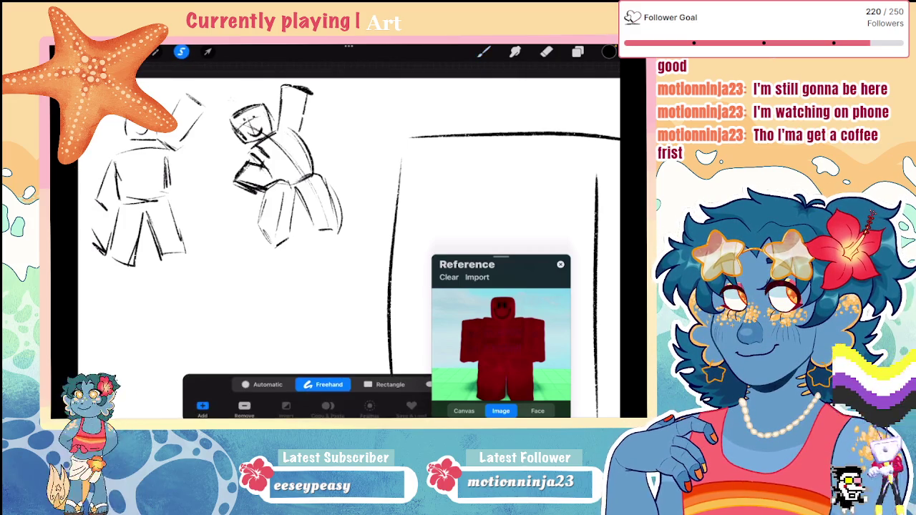
pyautogui.moveTo(222, 129); pyautogui.dragTo(236, 93)
pyautogui.click(208, 52)
pyautogui.click(388, 385)
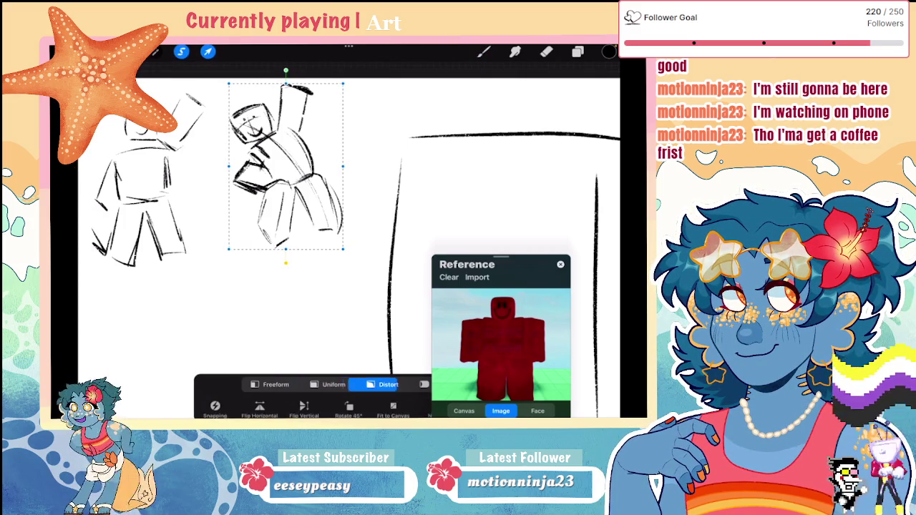
pyautogui.moveTo(229, 249); pyautogui.dragTo(221, 251)
pyautogui.moveTo(343, 249); pyautogui.dragTo(347, 250)
pyautogui.moveTo(229, 84); pyautogui.dragTo(236, 81)
pyautogui.moveTo(342, 83); pyautogui.dragTo(340, 81)
pyautogui.click(484, 51)
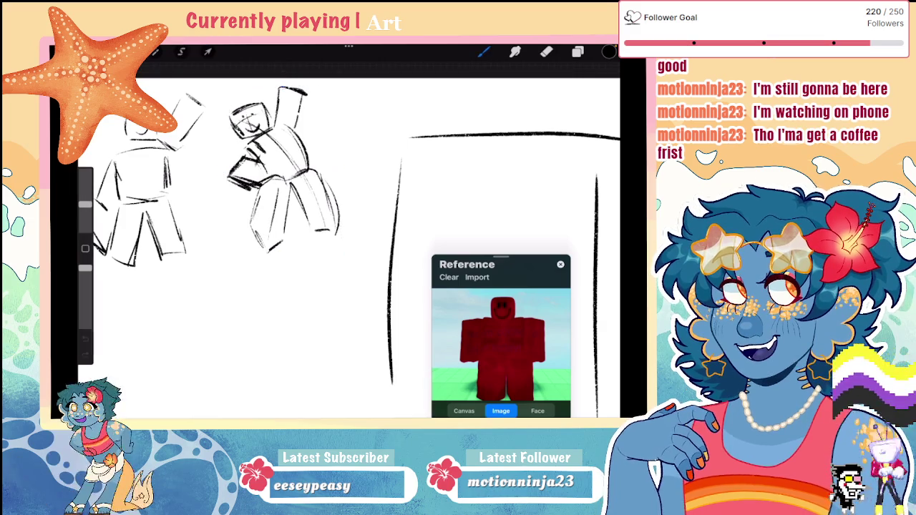
pyautogui.scroll(-3, 389, 272)
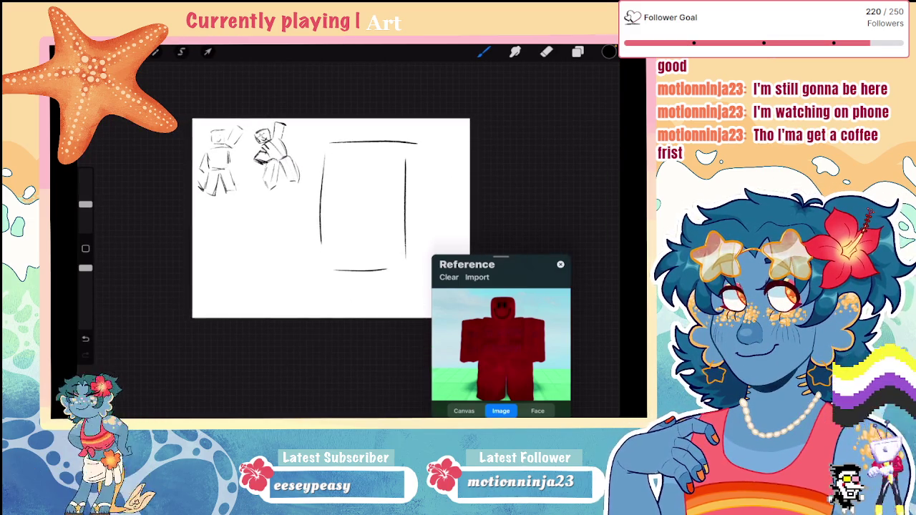
# Darken a leg line, then lasso the second figure's head and tilt it about ten degrees
pyautogui.scroll(5, 388, 272)
pyautogui.moveTo(277, 219); pyautogui.dragTo(262, 295)
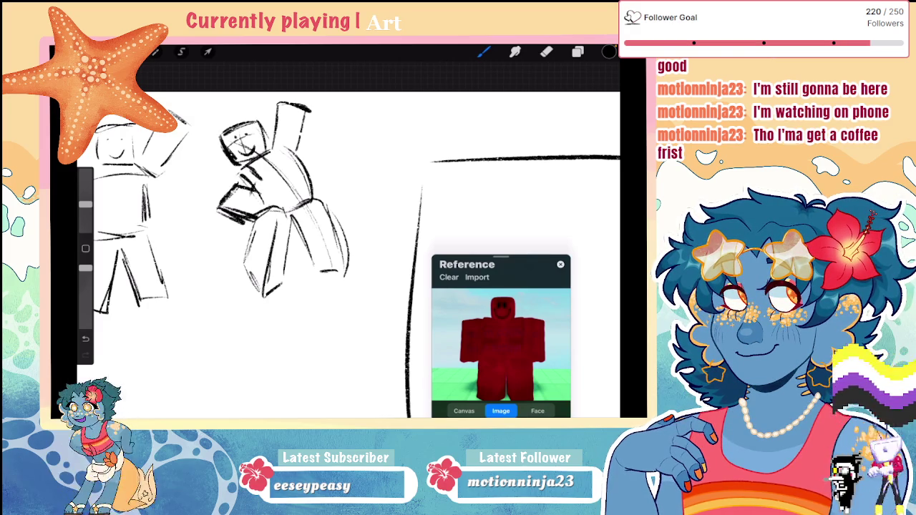
pyautogui.click(181, 52)
pyautogui.moveTo(224, 113); pyautogui.dragTo(214, 163)
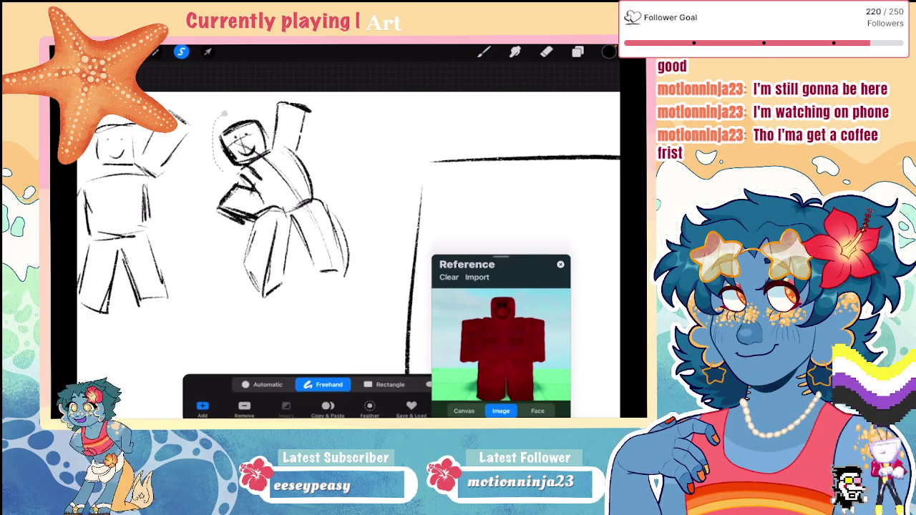
pyautogui.click(208, 51)
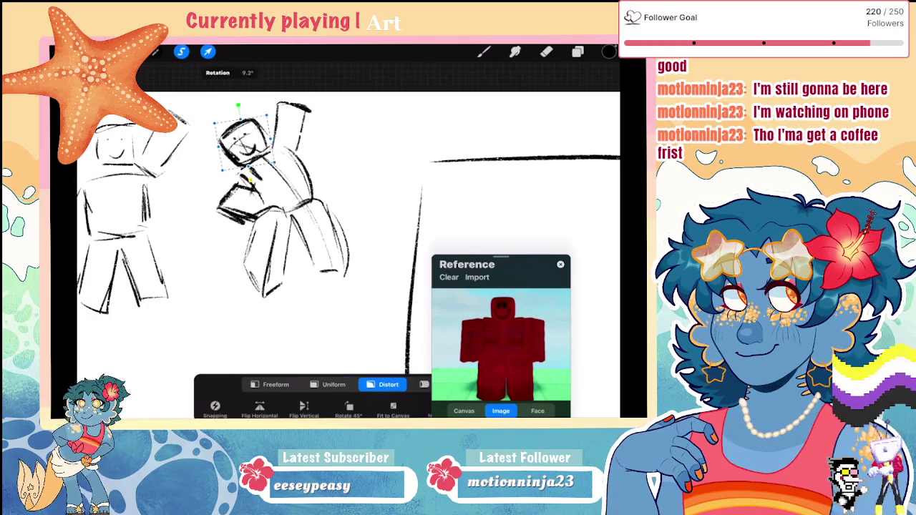
pyautogui.click(484, 52)
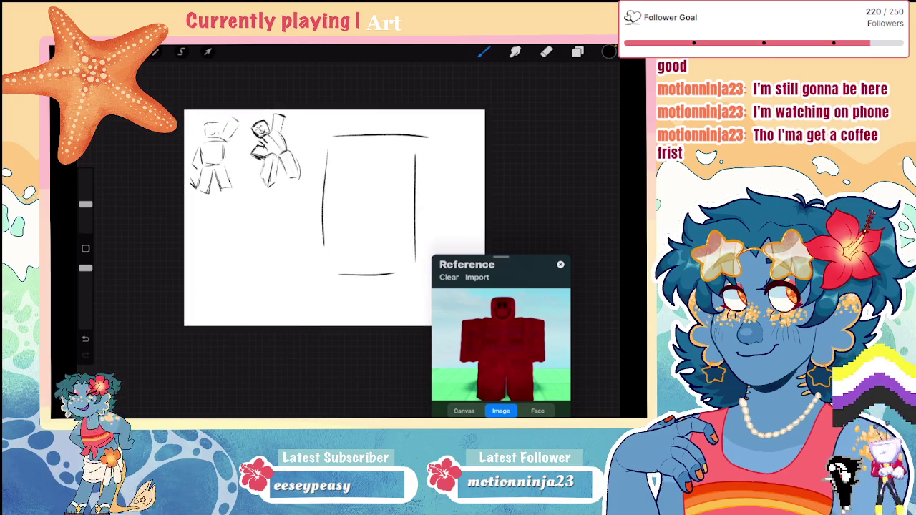
pyautogui.click(181, 51)
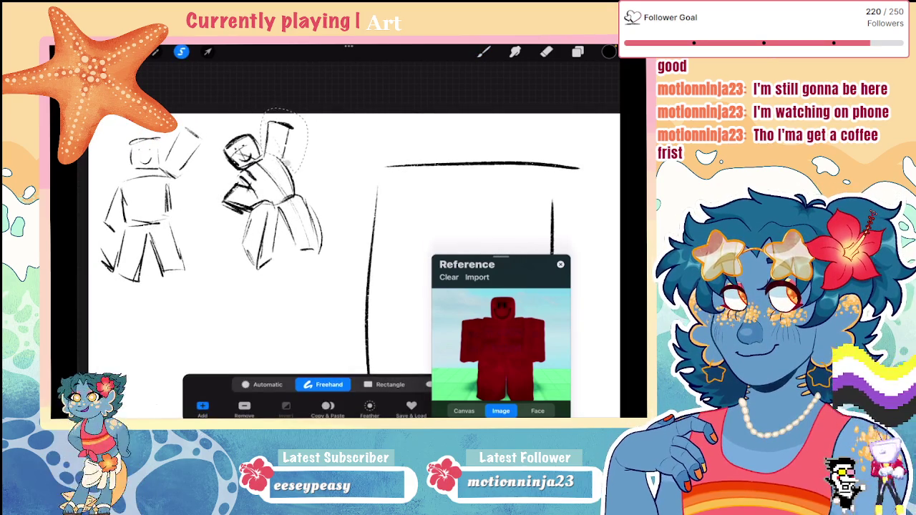
pyautogui.click(208, 51)
pyautogui.moveTo(278, 104); pyautogui.dragTo(270, 104)
pyautogui.hotkey('ctrl', 'z')
pyautogui.click(207, 51)
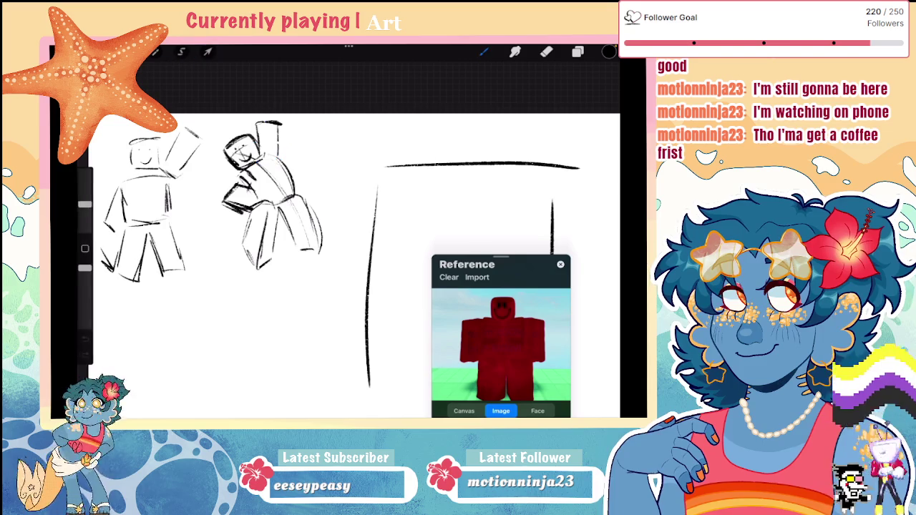
# Reselect the second figure's head and nudge it slightly upward
pyautogui.scroll(-5, 314, 229)
pyautogui.scroll(5, 315, 229)
pyautogui.click(181, 51)
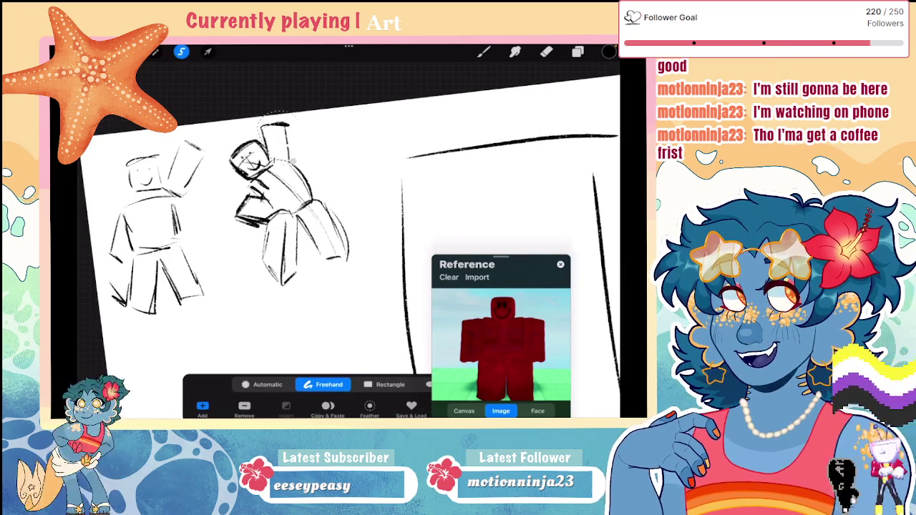
pyautogui.click(208, 52)
pyautogui.moveTo(276, 125); pyautogui.dragTo(265, 121)
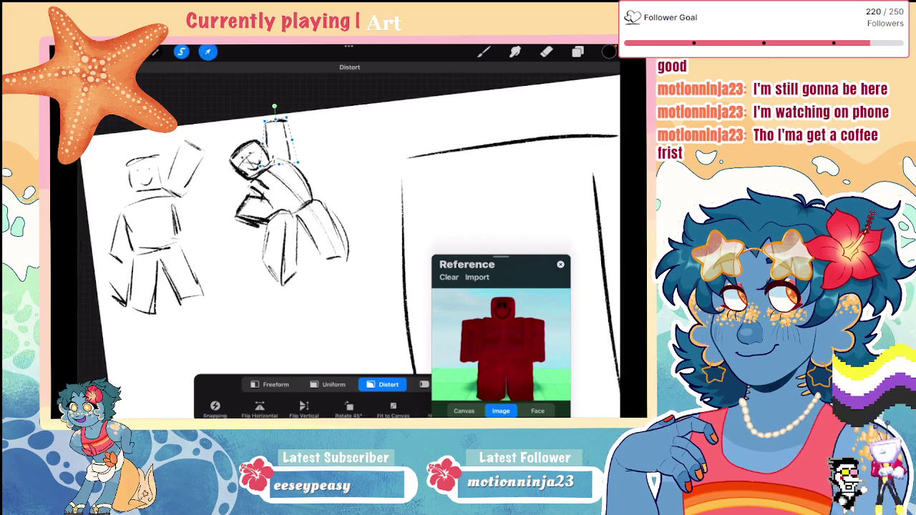
pyautogui.click(207, 51)
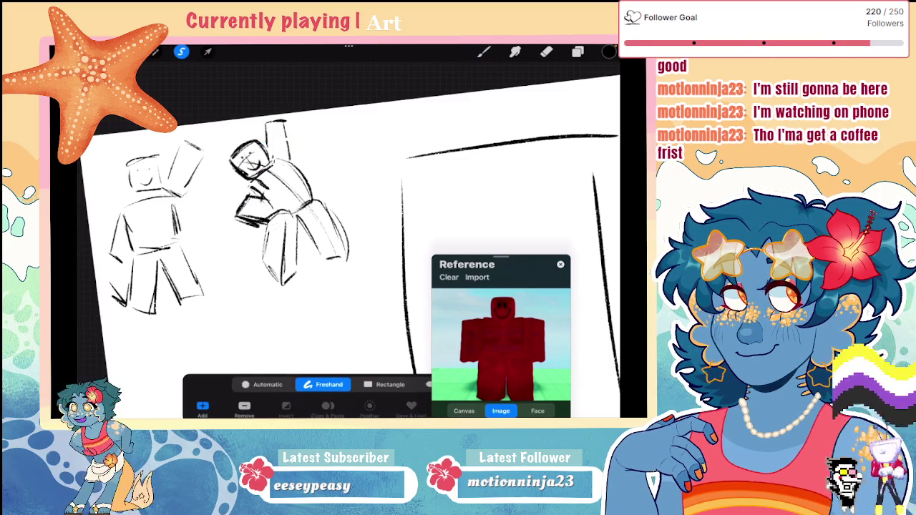
# Select the second figure's old legs, erase those strokes, and return to the pencil
pyautogui.click(301, 226)
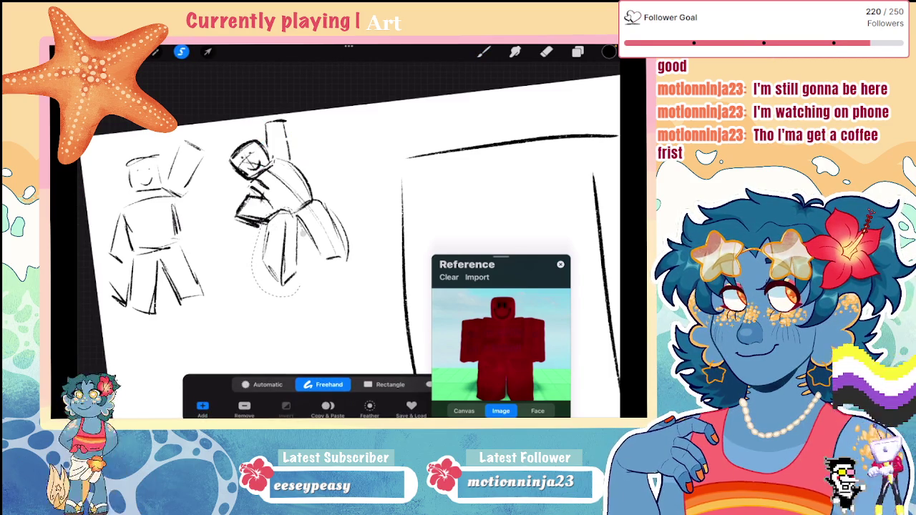
pyautogui.click(546, 52)
pyautogui.moveTo(265, 276); pyautogui.dragTo(282, 236)
pyautogui.click(483, 51)
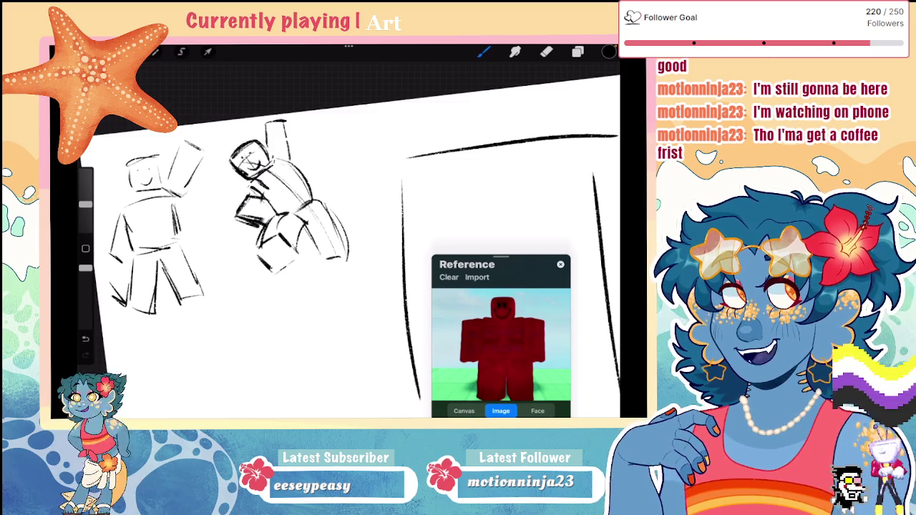
# Erase the lower-right strokes and redraw the second figure's bent leg outlines
pyautogui.hotkey('ctrl', 'z')
pyautogui.moveTo(345, 252)
pyautogui.mouseDown()
pyautogui.moveTo(312, 239)
pyautogui.moveTo(345, 251)
pyautogui.moveTo(333, 238)
pyautogui.moveTo(347, 252)
pyautogui.mouseUp()
pyautogui.click(483, 51)
pyautogui.hotkey('ctrl', 'z')
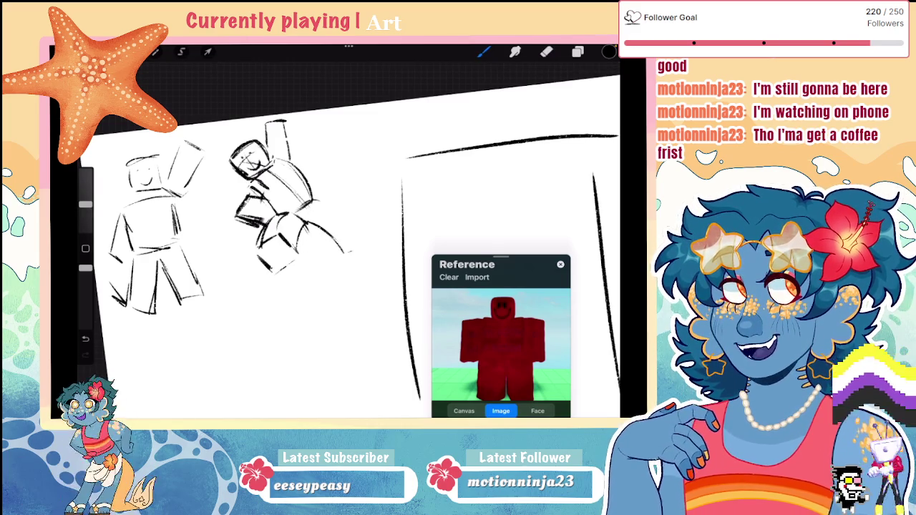
pyautogui.moveTo(318, 205); pyautogui.dragTo(352, 249)
pyautogui.moveTo(313, 202); pyautogui.dragTo(352, 233)
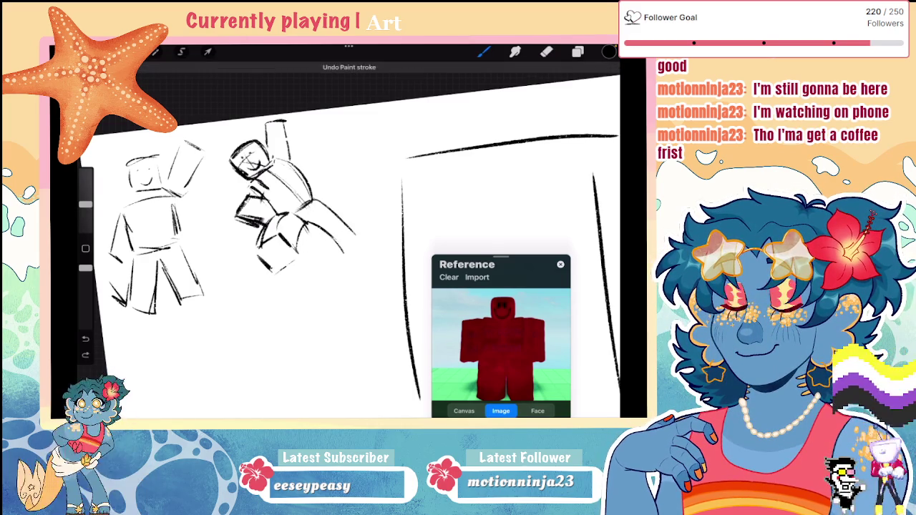
pyautogui.moveTo(315, 204)
pyautogui.mouseDown()
pyautogui.moveTo(352, 223)
pyautogui.moveTo(333, 242)
pyautogui.mouseUp()
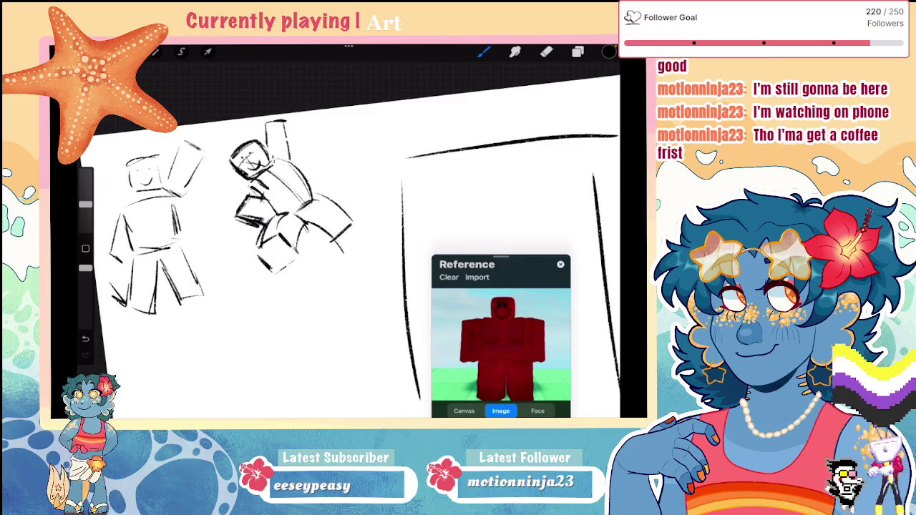
pyautogui.hotkey('ctrl', 'z')
pyautogui.hotkey('ctrl', 'z')
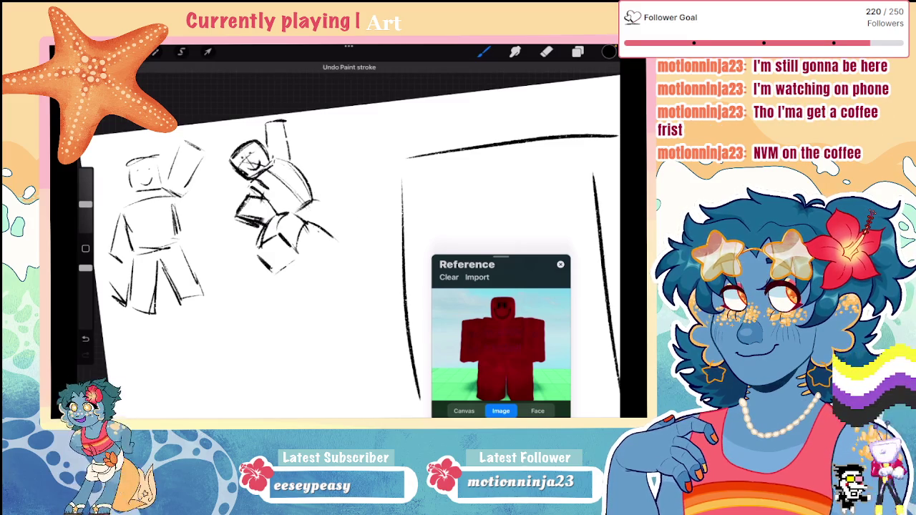
pyautogui.moveTo(321, 233); pyautogui.dragTo(337, 262)
pyautogui.moveTo(327, 207); pyautogui.dragTo(350, 264)
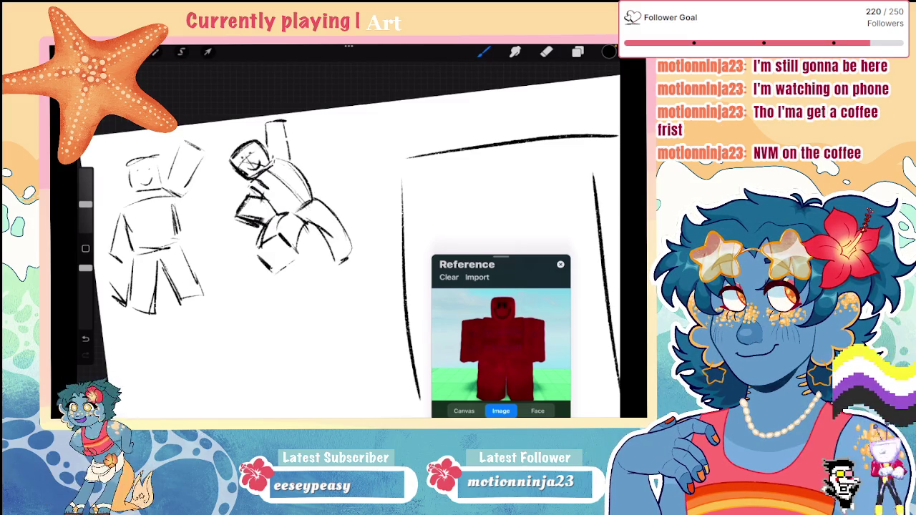
# Erase stray leg lines and sketch the second figure's left arm
pyautogui.moveTo(244, 209); pyautogui.dragTo(246, 203)
pyautogui.press('b')
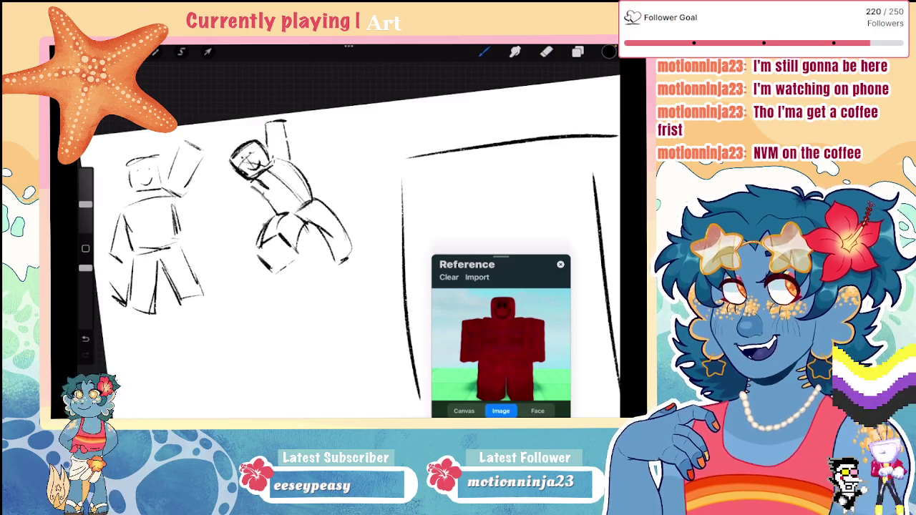
pyautogui.moveTo(246, 200)
pyautogui.mouseDown()
pyautogui.moveTo(229, 221)
pyautogui.moveTo(252, 240)
pyautogui.mouseUp()
pyautogui.moveTo(266, 190); pyautogui.dragTo(248, 208)
pyautogui.scroll(-5, 340, 270)
pyautogui.scroll(3, 343, 272)
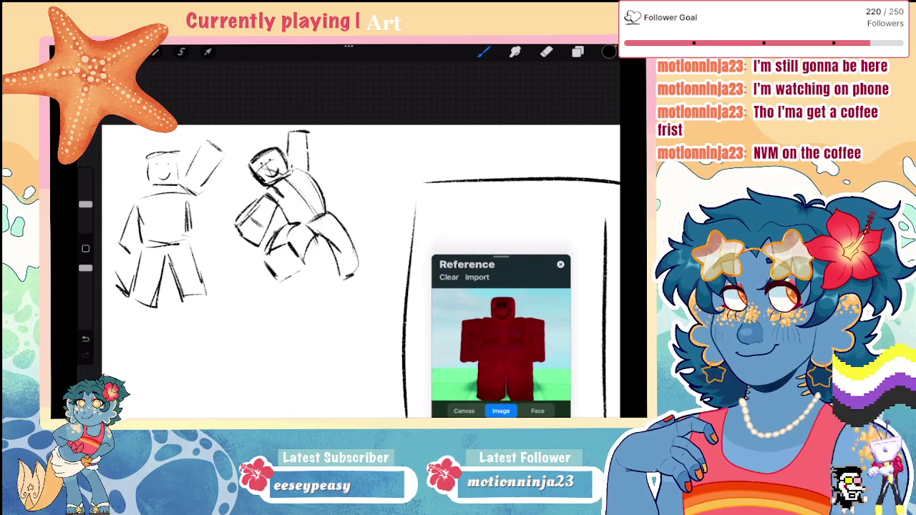
pyautogui.scroll(-2, 344, 272)
pyautogui.scroll(-1, 344, 265)
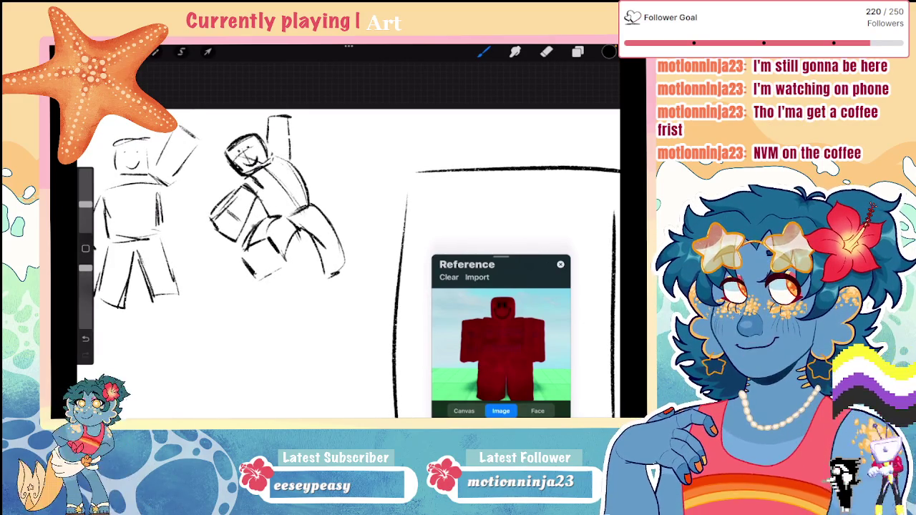
pyautogui.hotkey('ctrl', 'z')
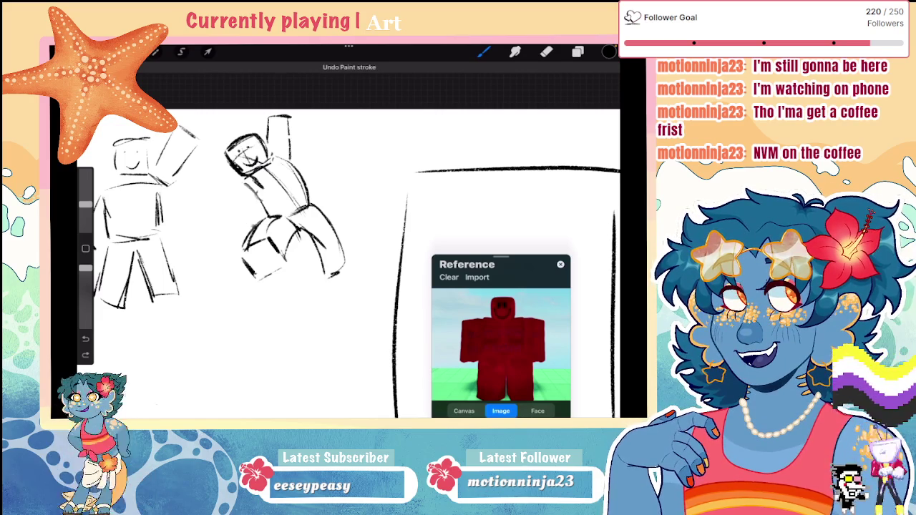
pyautogui.hotkey('ctrl', 'shift', 'z')
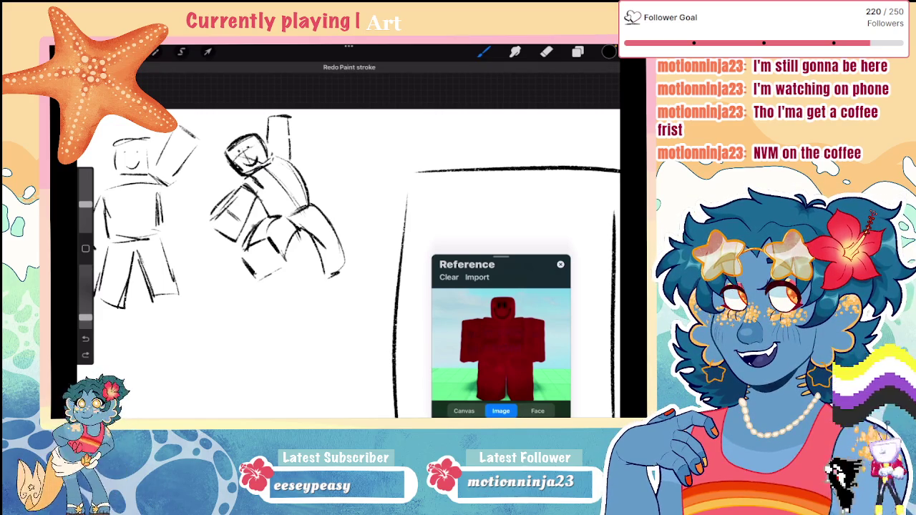
pyautogui.scroll(-5, 343, 265)
pyautogui.scroll(5, 343, 237)
# Freehand-lasso the middle figure and rotate it clockwise to sit upright beside the first
pyautogui.press('s')
pyautogui.click(263, 184)
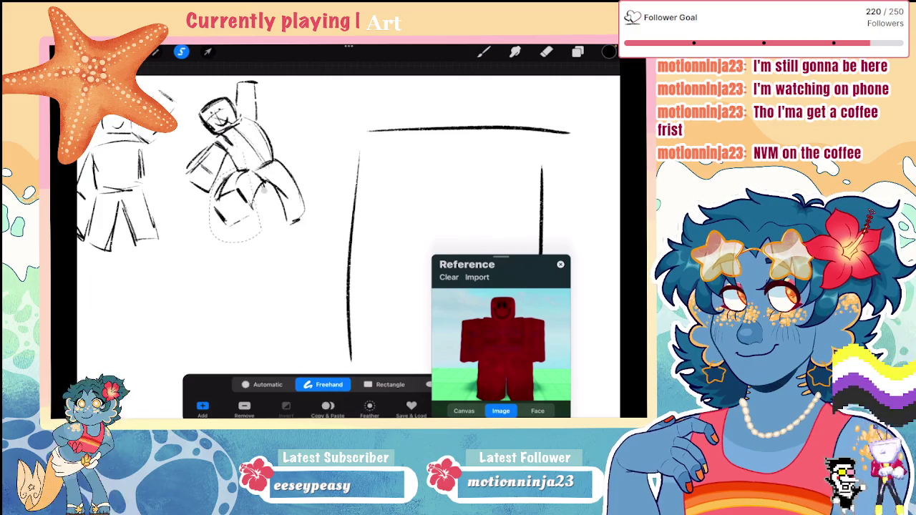
pyautogui.moveTo(186, 129); pyautogui.dragTo(265, 75)
pyautogui.press('v')
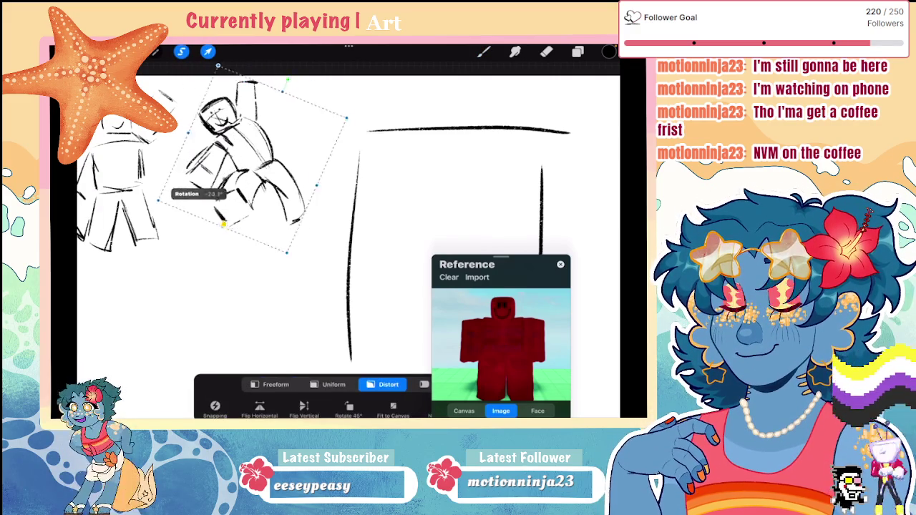
pyautogui.click(208, 51)
pyautogui.click(577, 52)
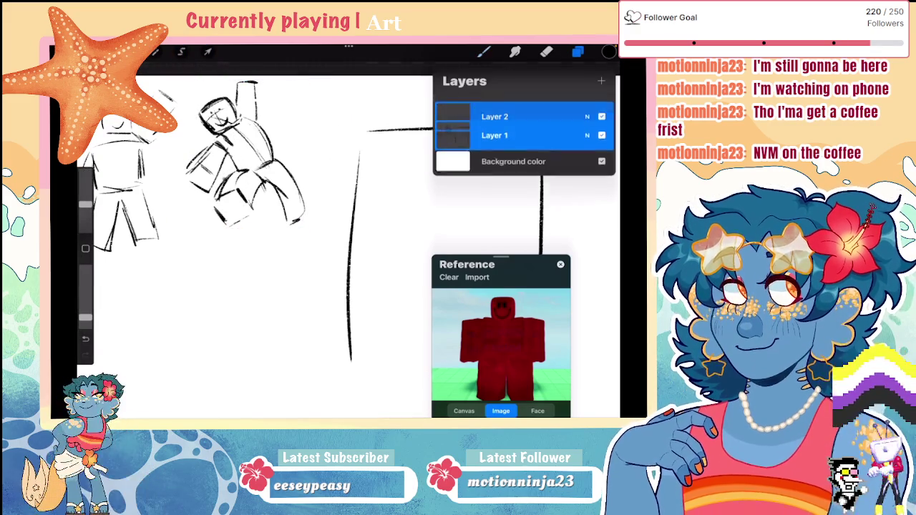
pyautogui.click(181, 52)
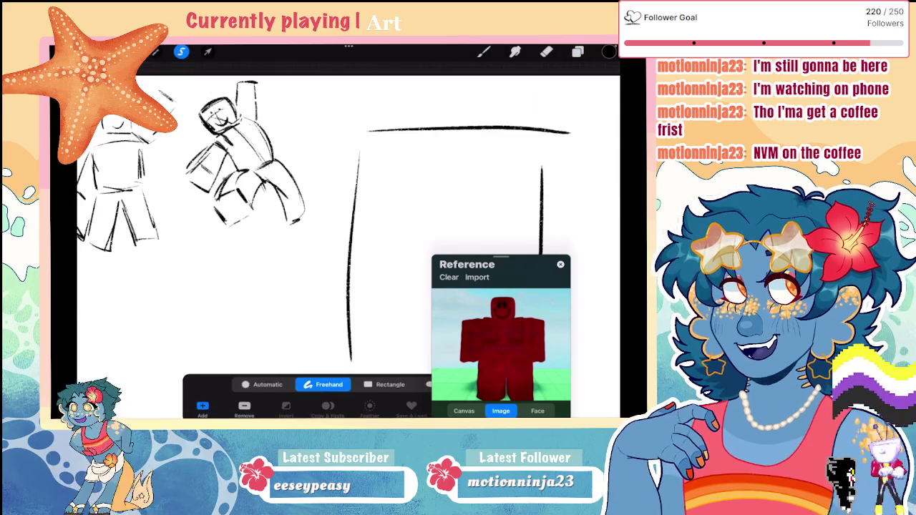
pyautogui.moveTo(175, 189); pyautogui.dragTo(199, 88)
pyautogui.click(208, 52)
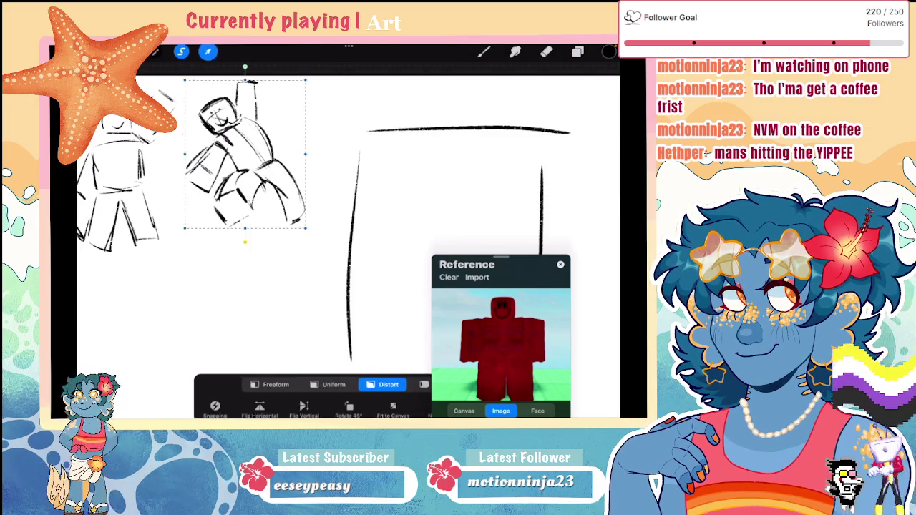
pyautogui.moveTo(245, 67)
pyautogui.mouseDown()
pyautogui.moveTo(282, 77)
pyautogui.moveTo(248, 68)
pyautogui.mouseUp()
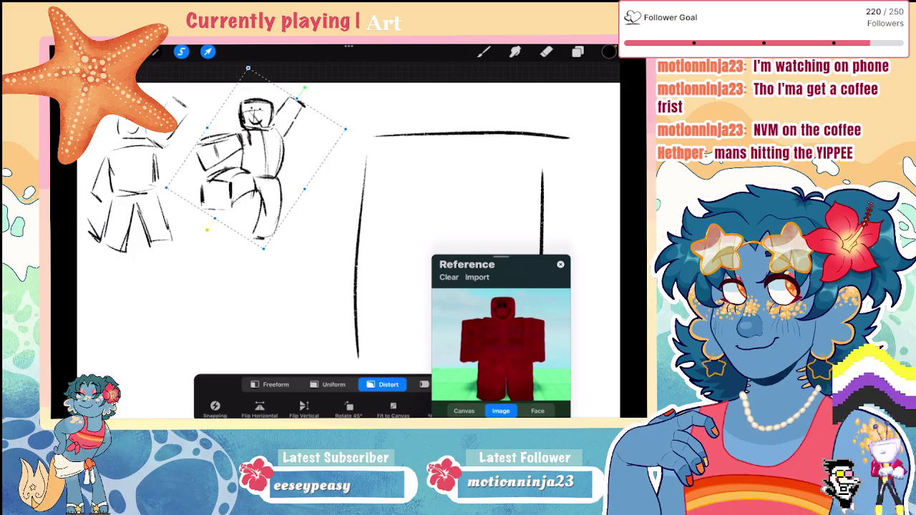
pyautogui.click(483, 51)
# Move the second figure's raised arm higher and tilt it outward
pyautogui.scroll(-3, 358, 251)
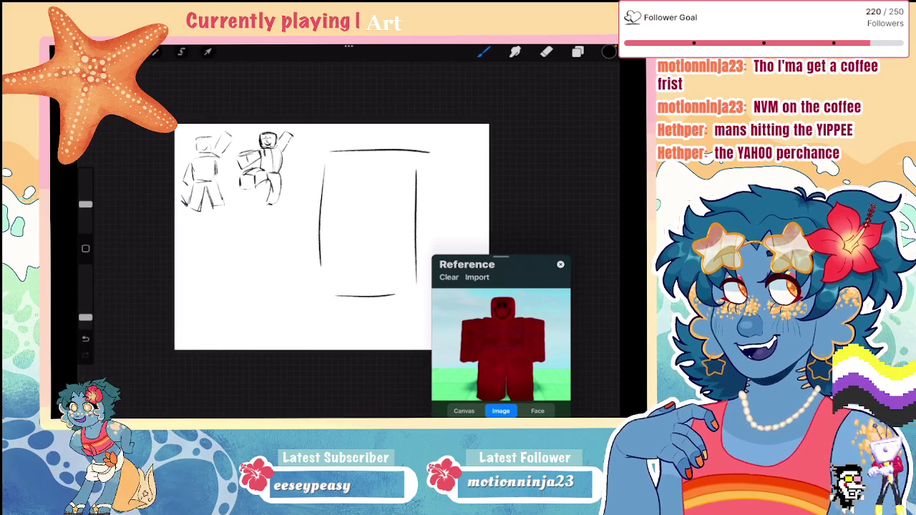
pyautogui.scroll(2, 283, 154)
pyautogui.scroll(2, 283, 154)
pyautogui.scroll(2, 283, 154)
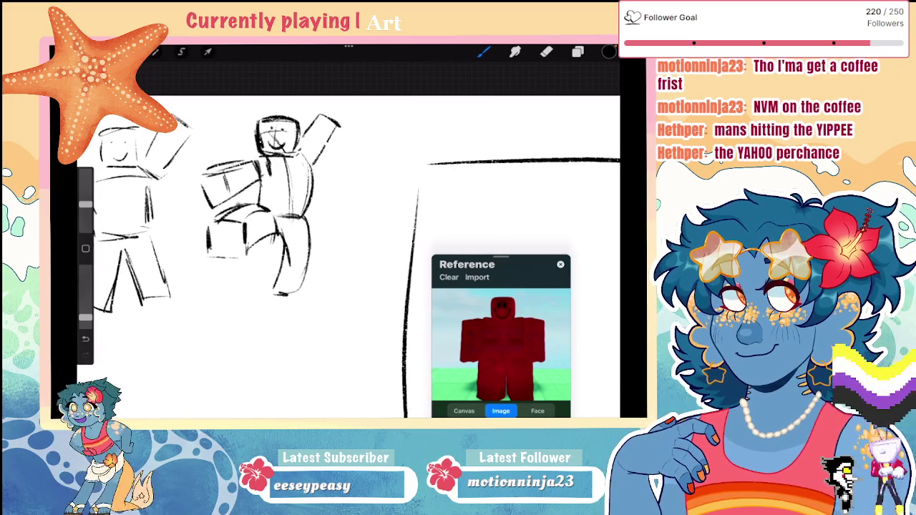
pyautogui.click(181, 52)
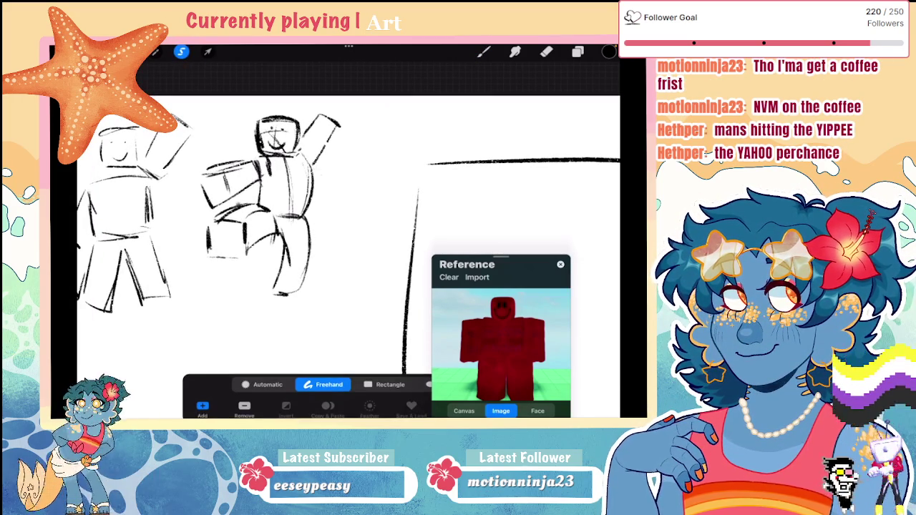
pyautogui.click(207, 51)
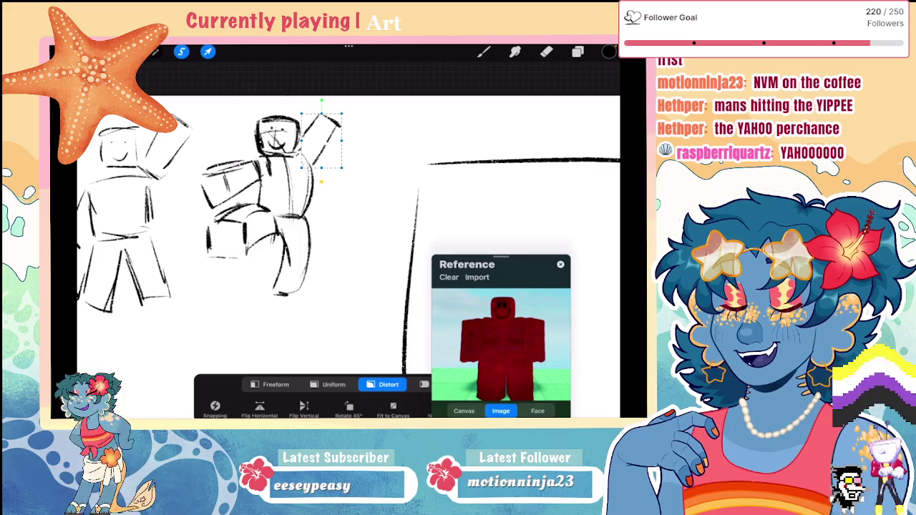
pyautogui.moveTo(327, 111); pyautogui.dragTo(322, 91)
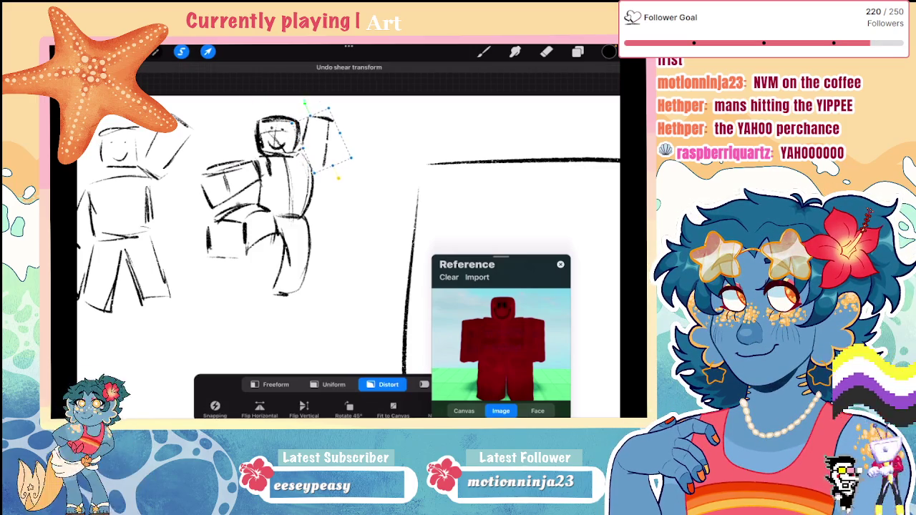
pyautogui.click(483, 51)
# Switch to the Eraser
pyautogui.scroll(-5, 322, 236)
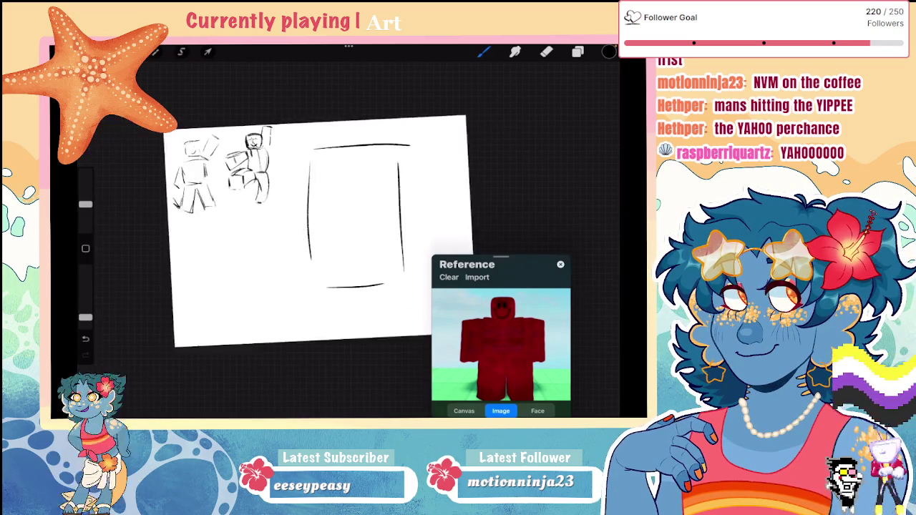
pyautogui.scroll(3, 379, 251)
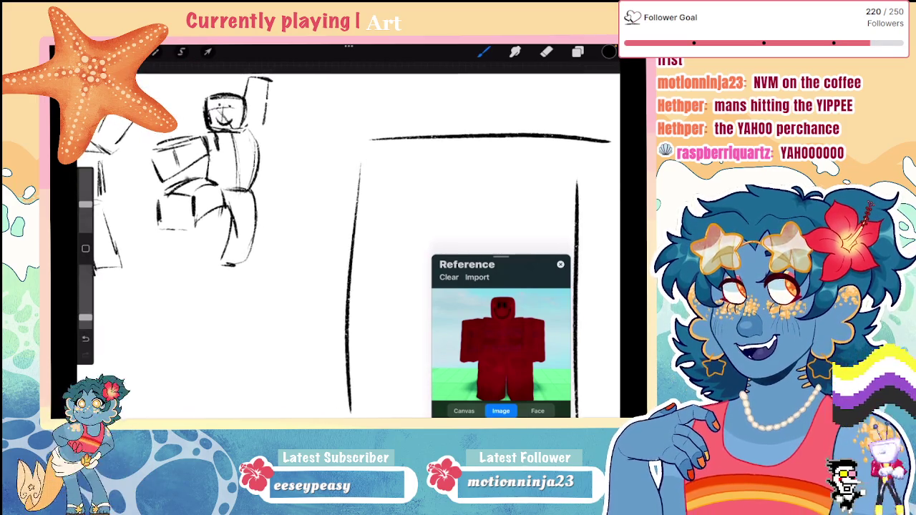
pyautogui.scroll(-3, 379, 250)
pyautogui.scroll(3, 379, 250)
pyautogui.press('e')
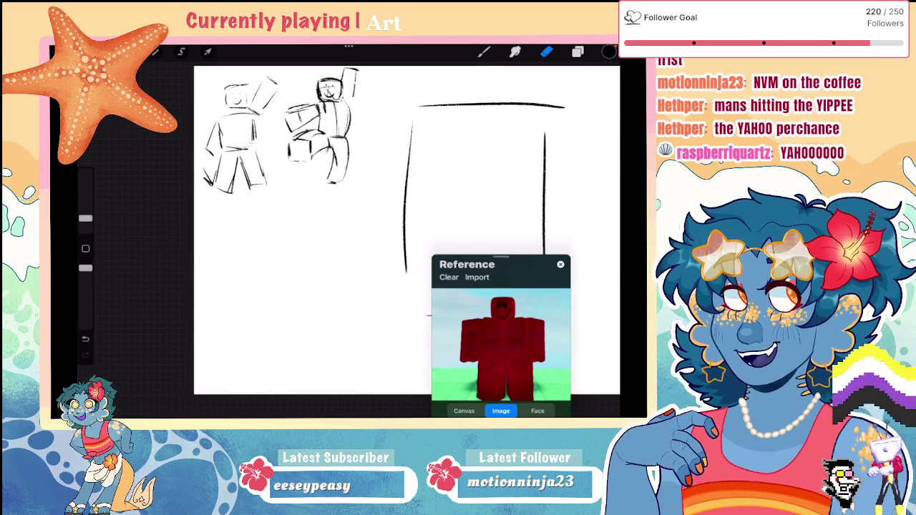